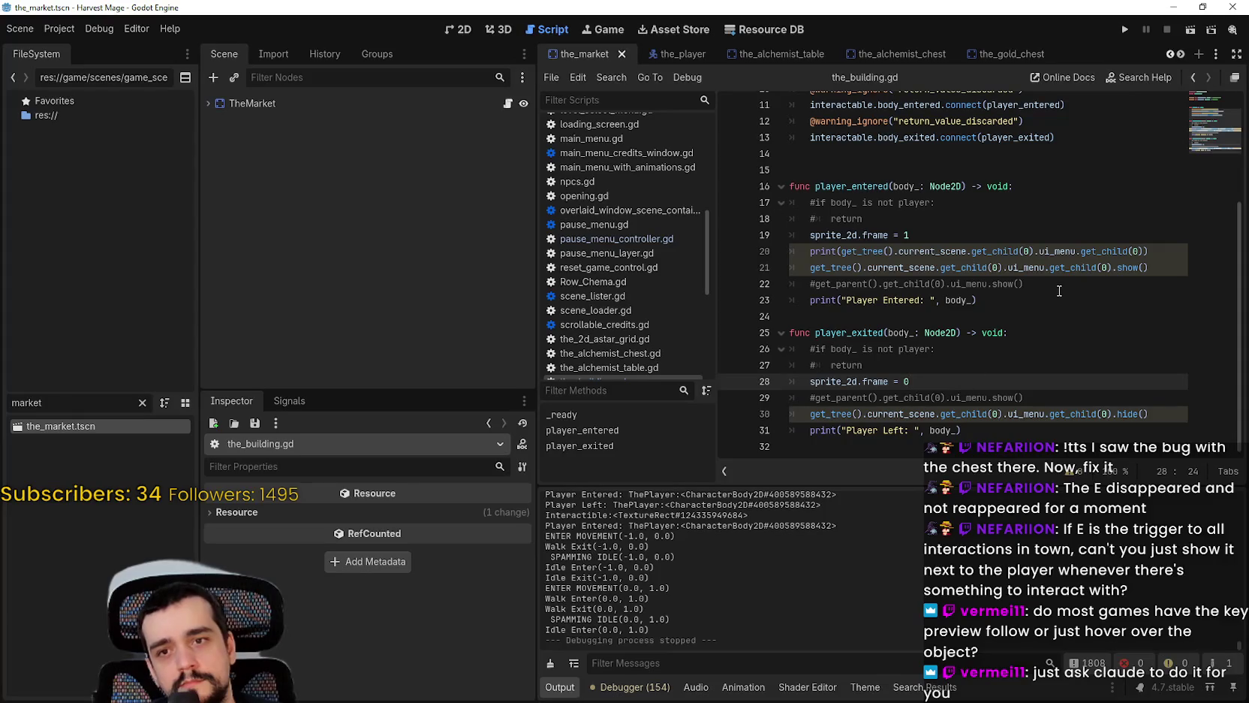
Step: Comment out the debug print on line 20 of player_entered and save the_building.gd
key("Up")
key("Up")
key("Home")
type("#")
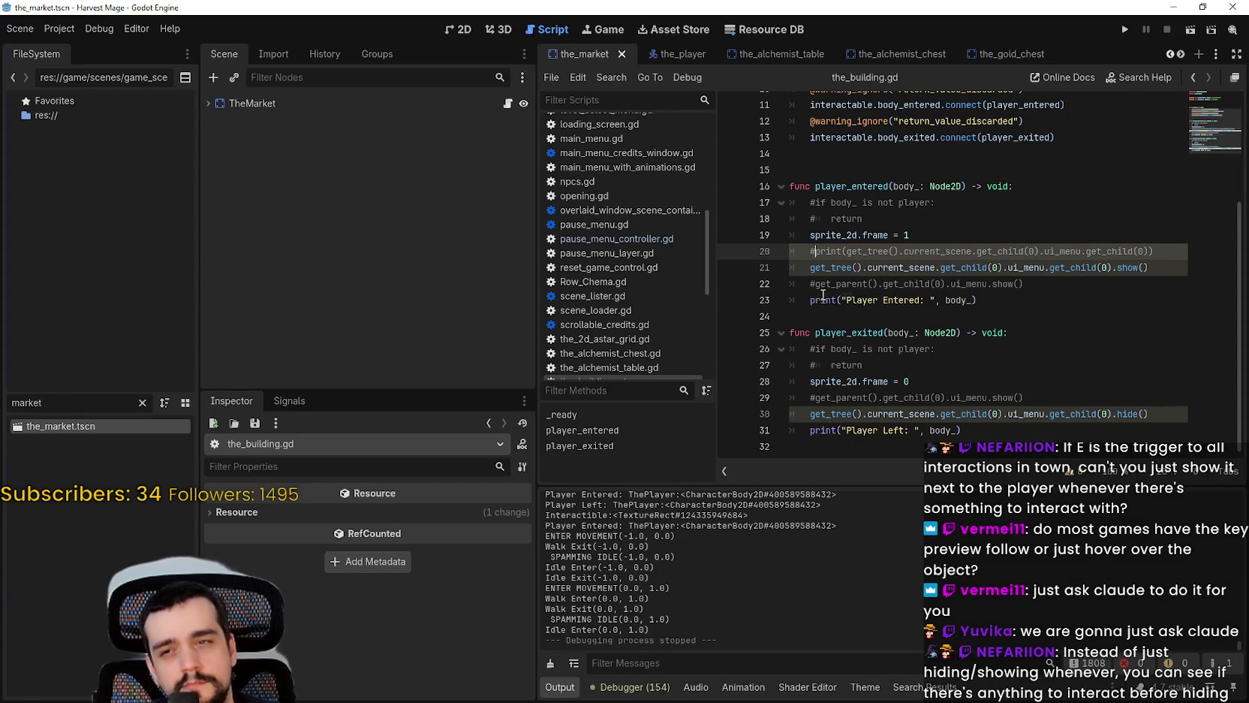
key("ctrl+s")
Step: Insert an empty line below the commented print, then select and expand TheMarket in the Scene dock
left_click(820, 414)
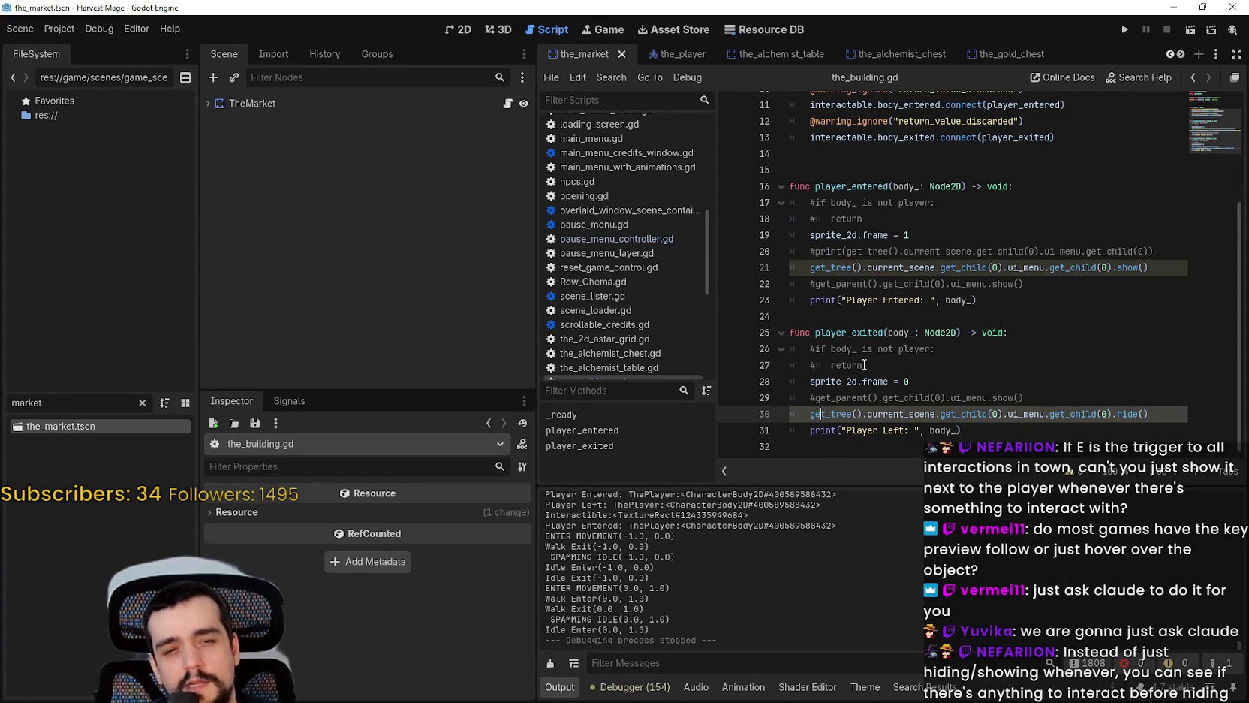
left_click(1034, 346)
left_click(1030, 368)
left_click(1102, 250)
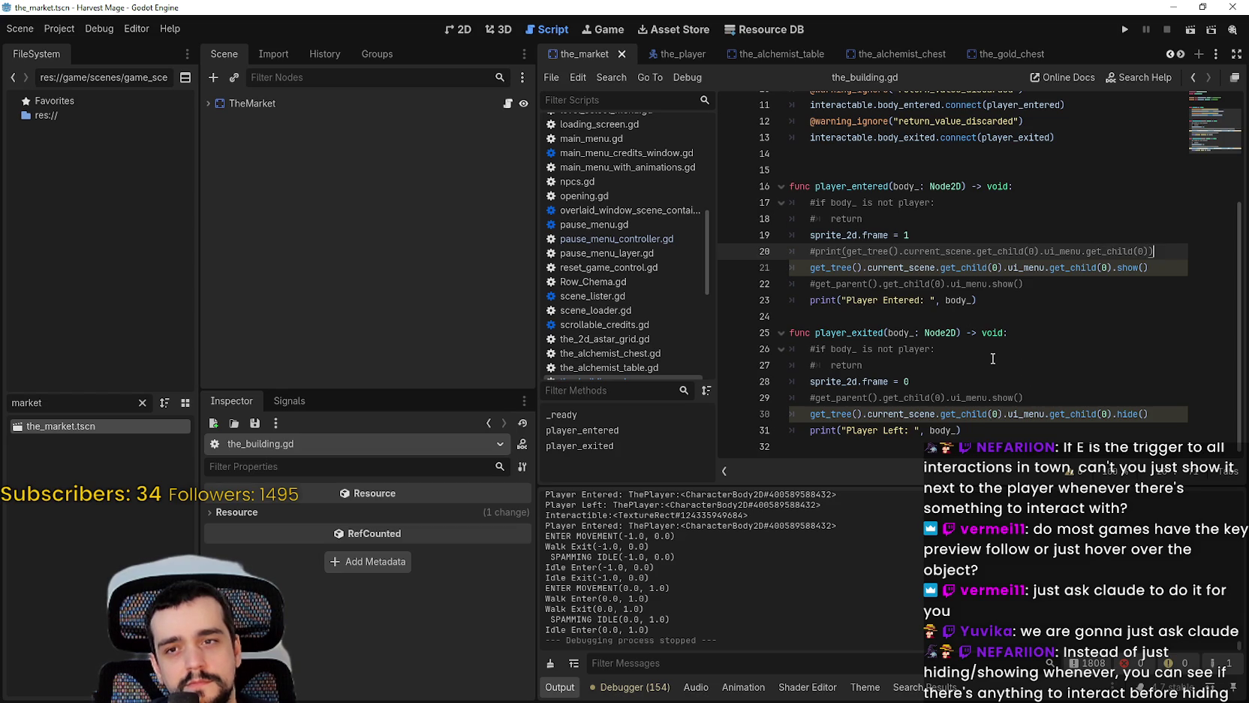
double_click(937, 185)
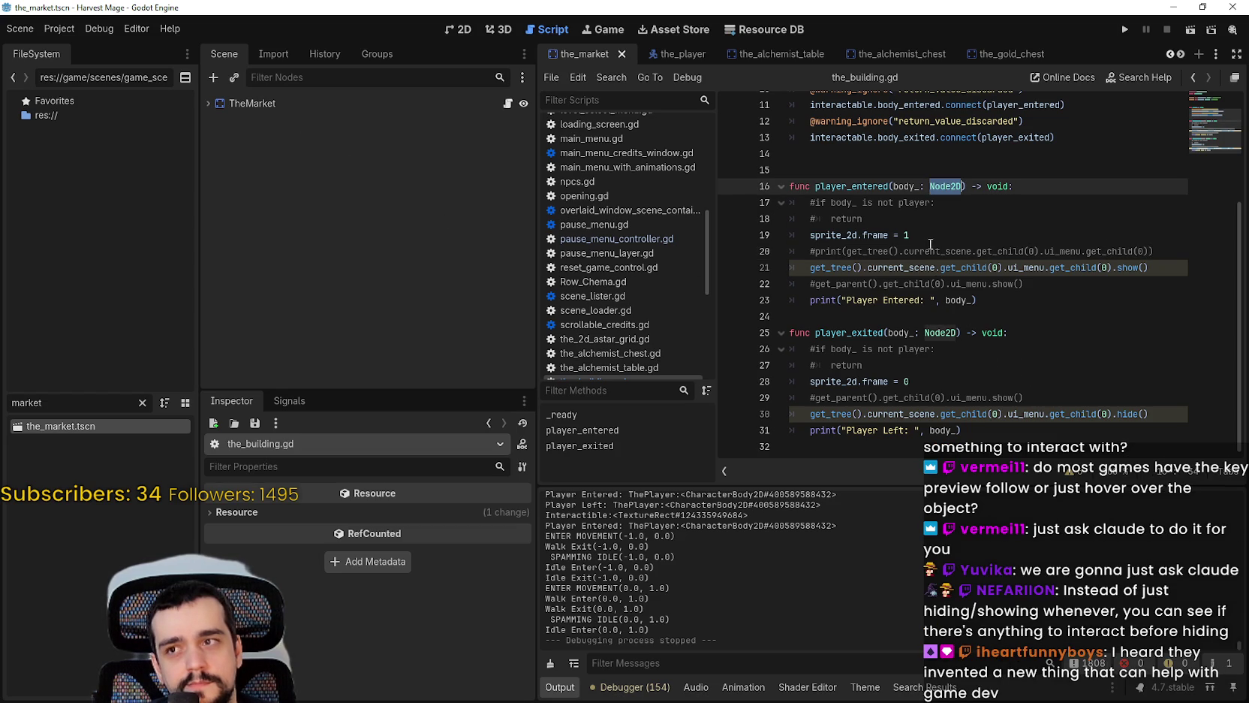
left_click(924, 264)
left_click(934, 306)
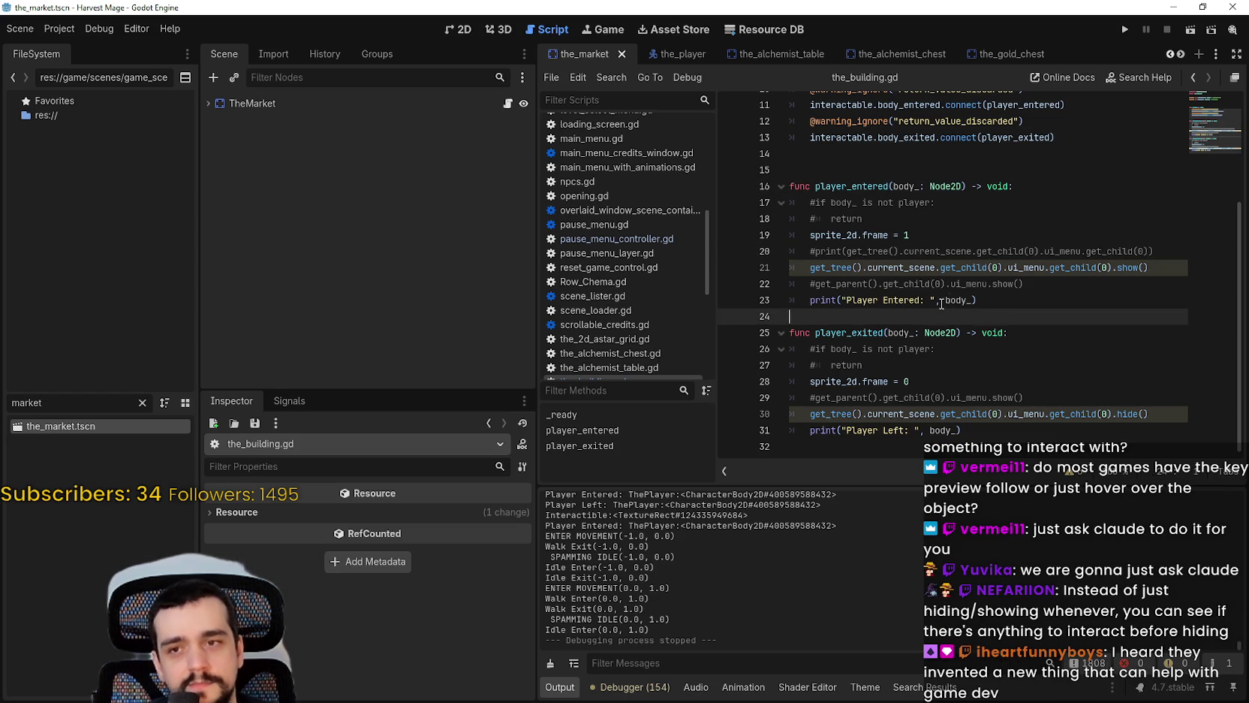
left_click(993, 265)
left_click(1150, 256)
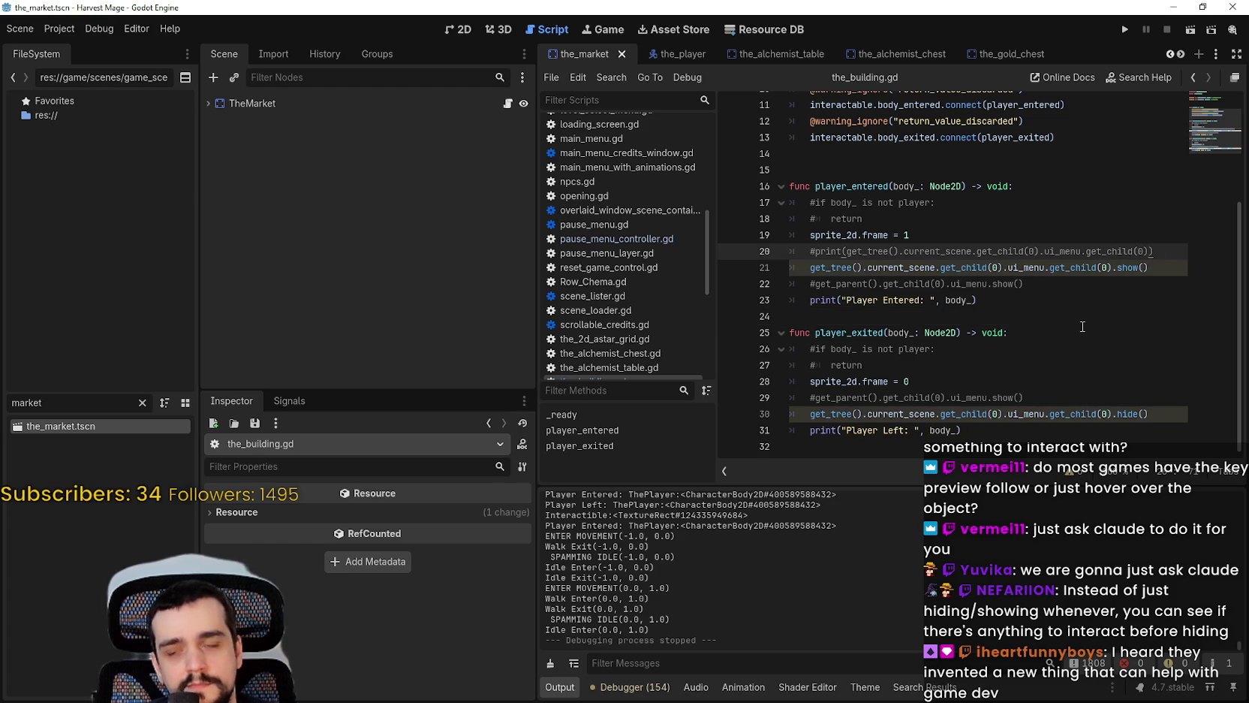
key("Return")
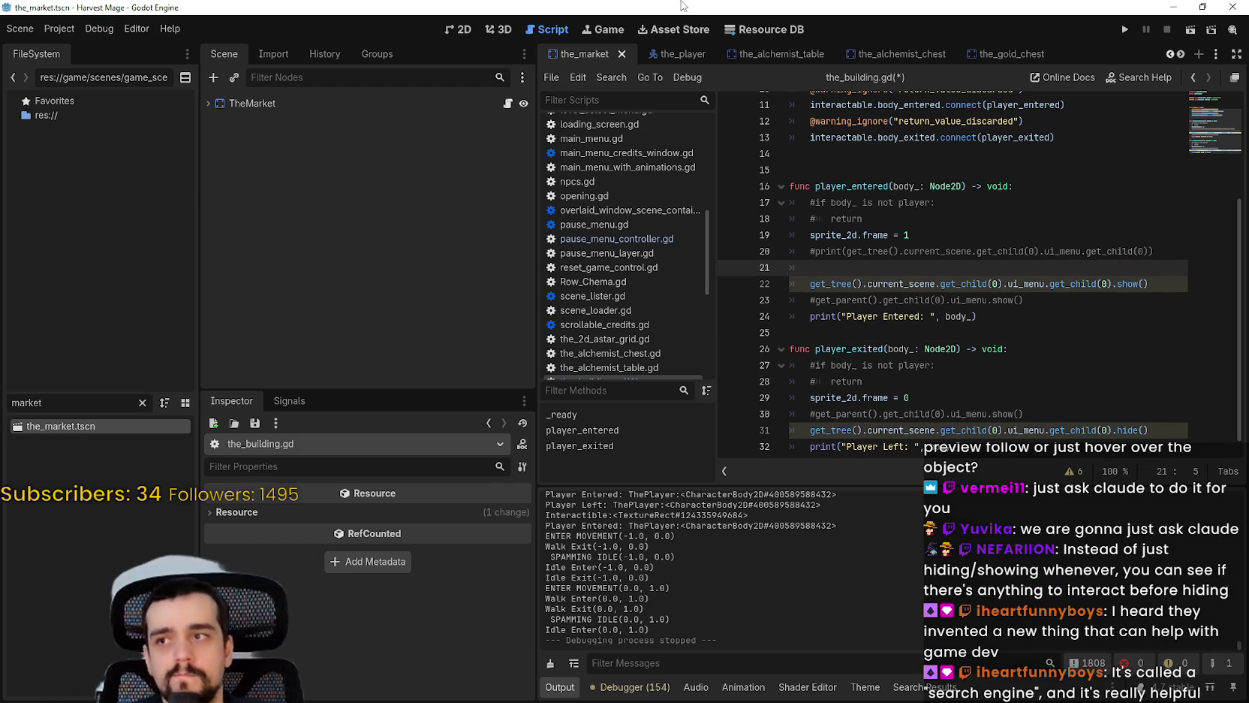
left_click(386, 109)
left_click(208, 103)
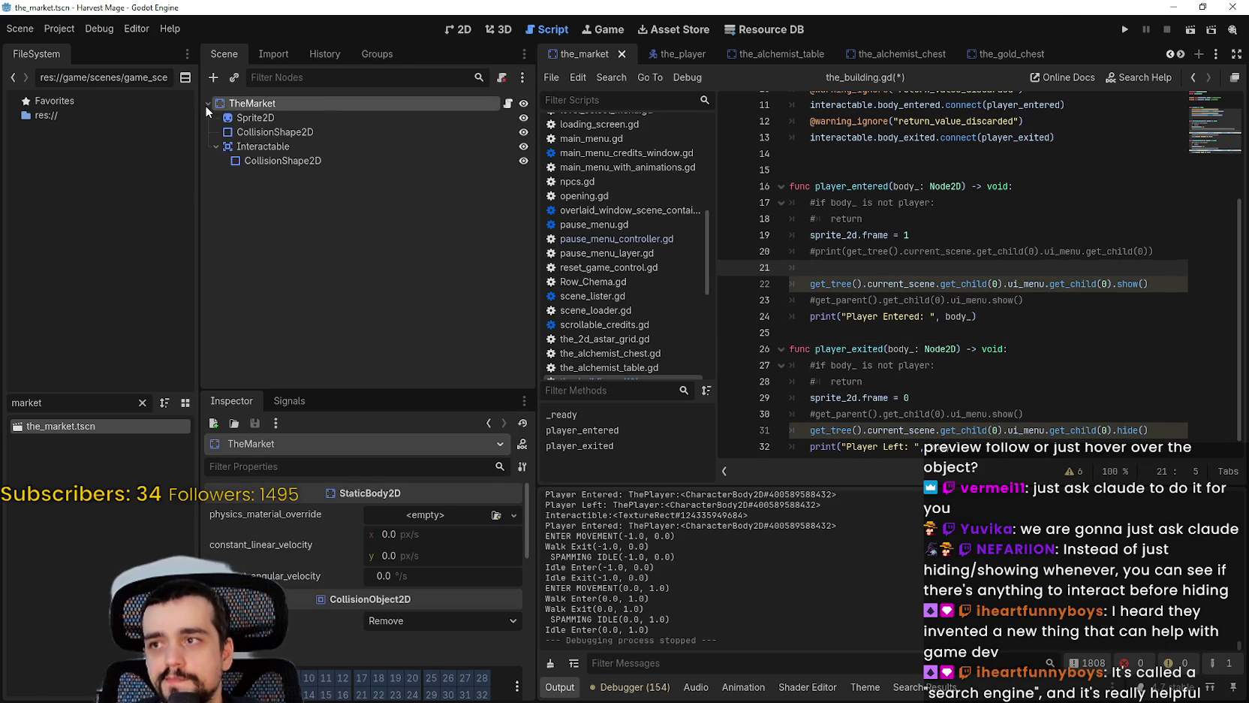
Step: In the 2D view, inspect the market's Sprite2D, CollisionShape2D and Interactable nodes
left_click(463, 29)
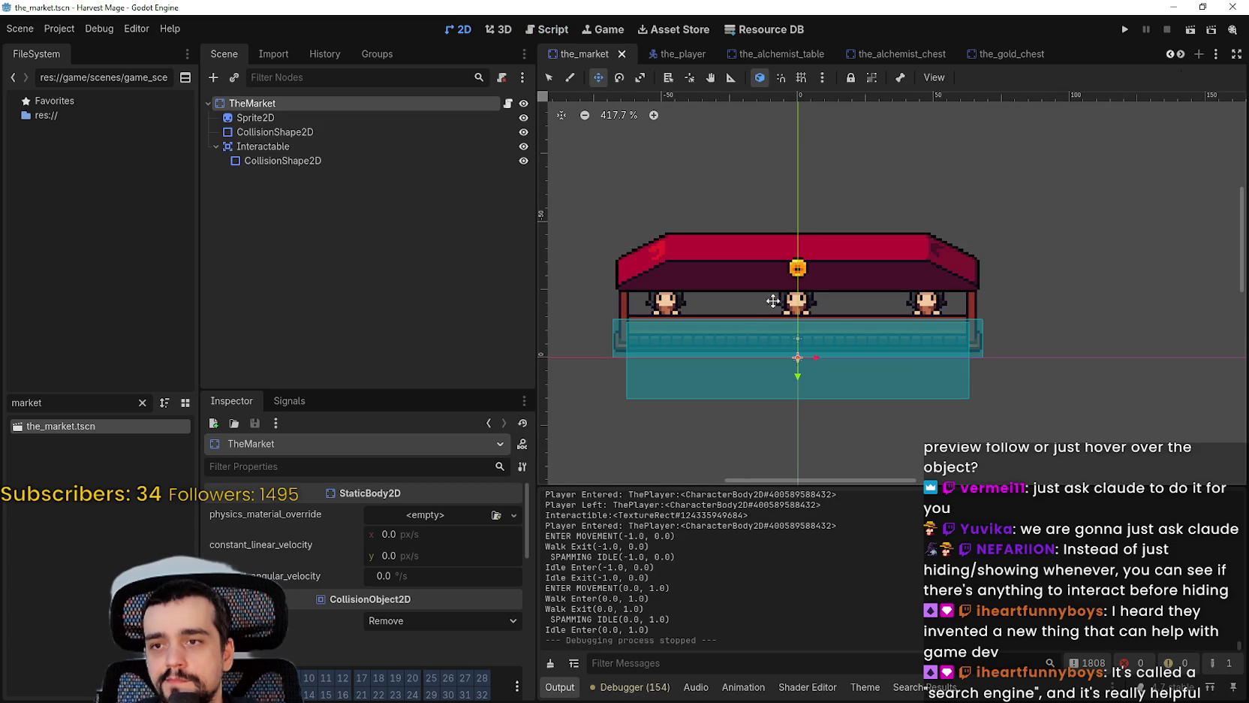
scroll(920, 300, "down", 1)
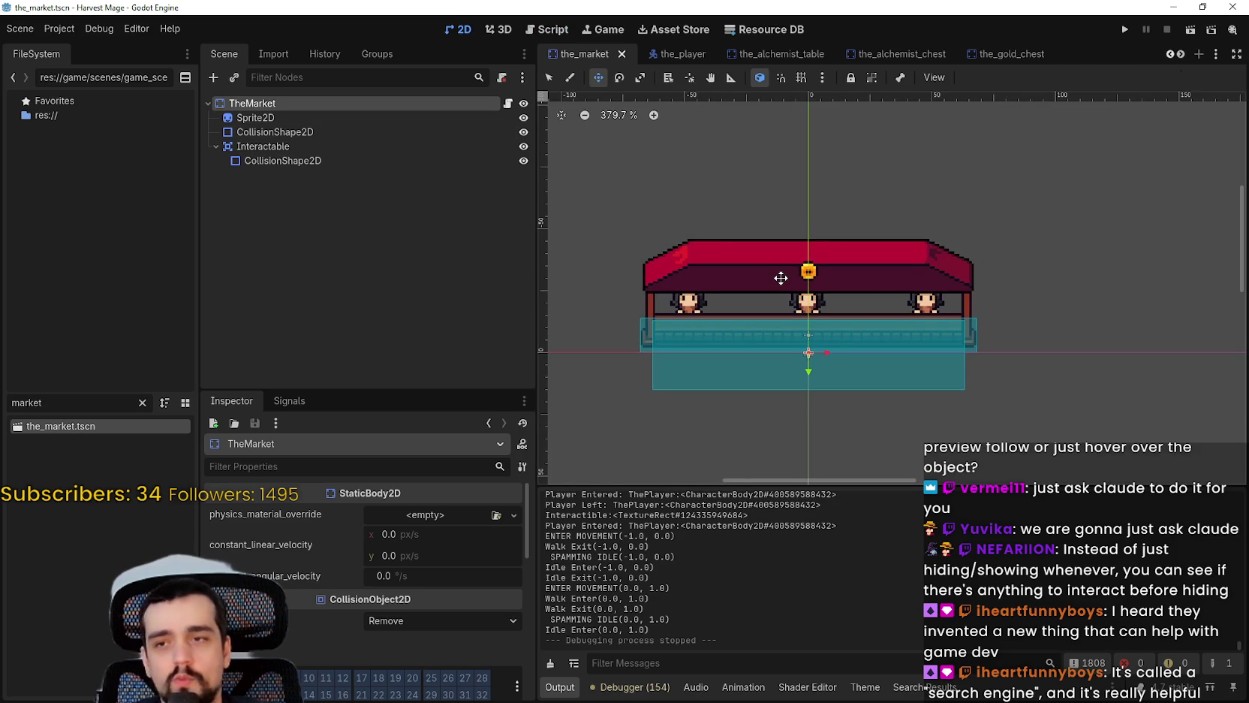
scroll(781, 278, "up", 5)
scroll(780, 278, "down", 7)
left_click(301, 131)
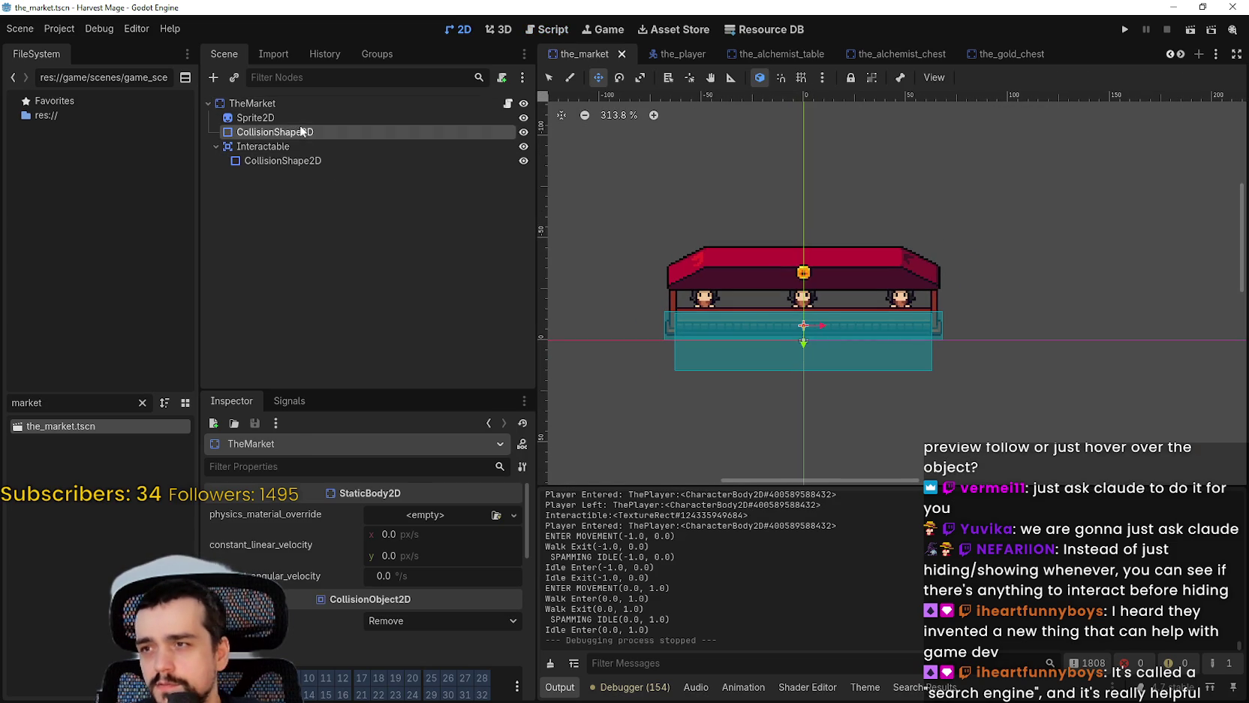
left_click(305, 117)
left_click(267, 131)
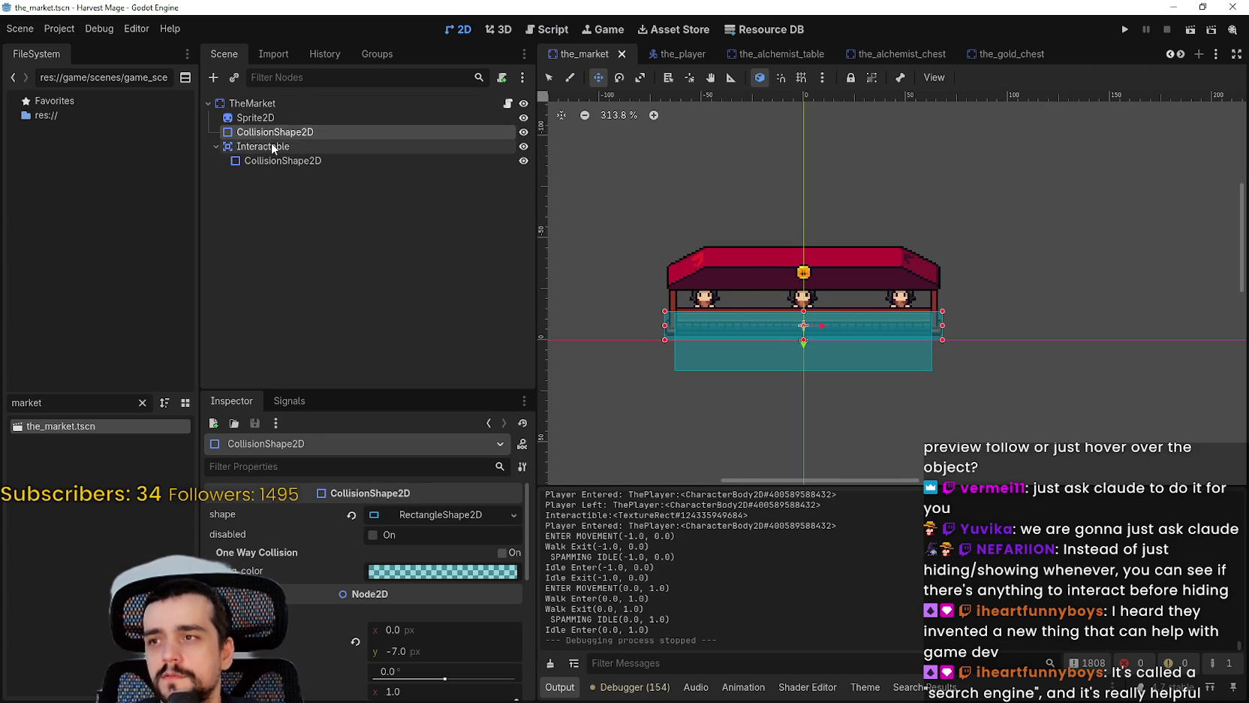
left_click(271, 144)
left_click(275, 160)
left_click(255, 146)
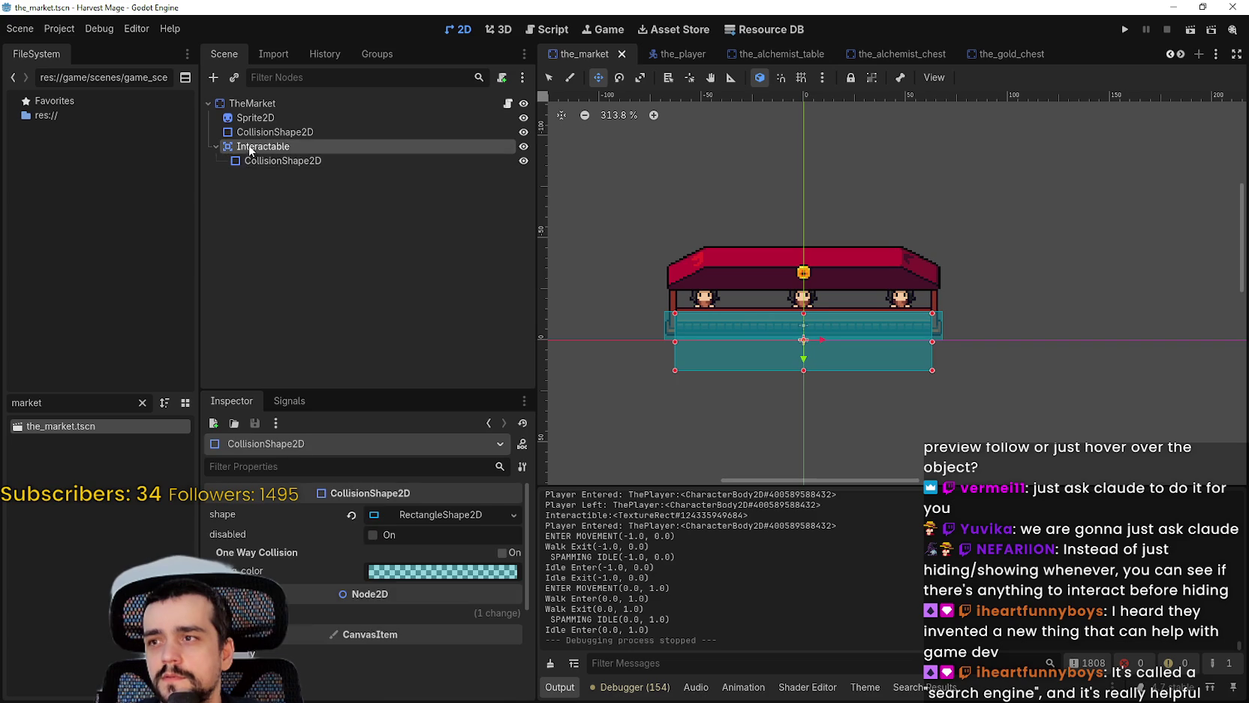
left_click(265, 133)
left_click(281, 118)
left_click(289, 103)
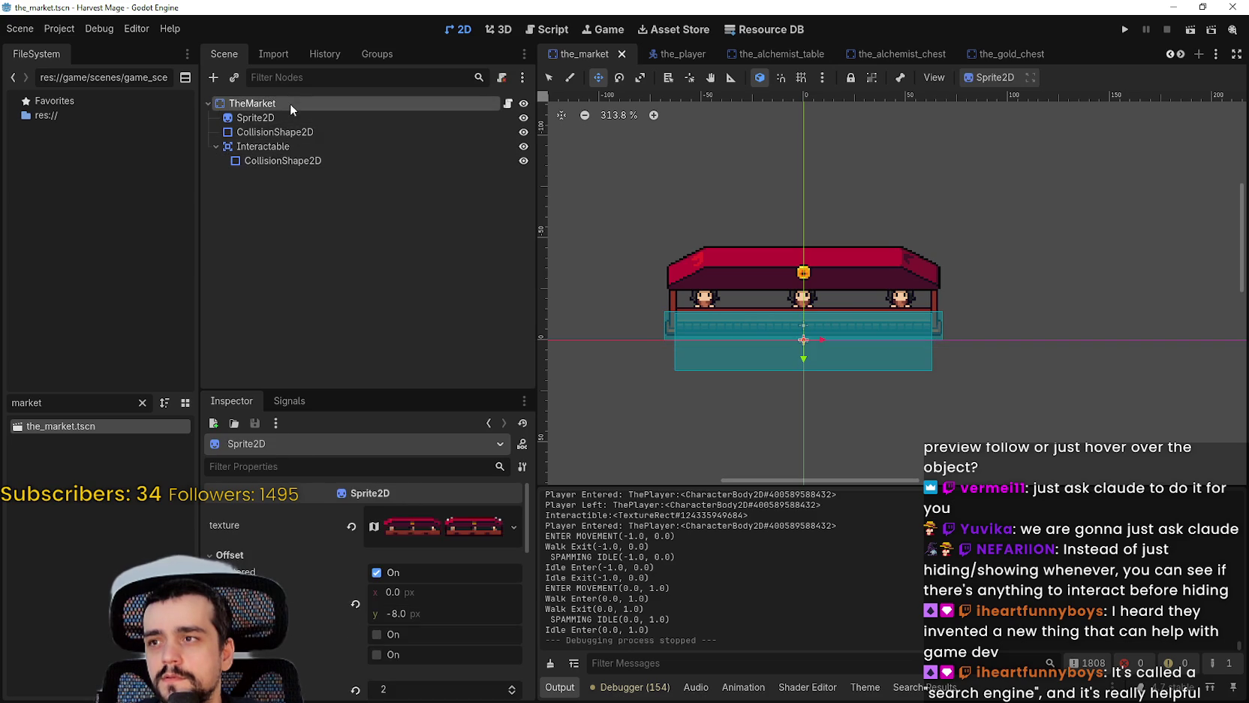
Step: Open the_mark.gd, jump to the default_building definition and review its show() calls
left_click(508, 103)
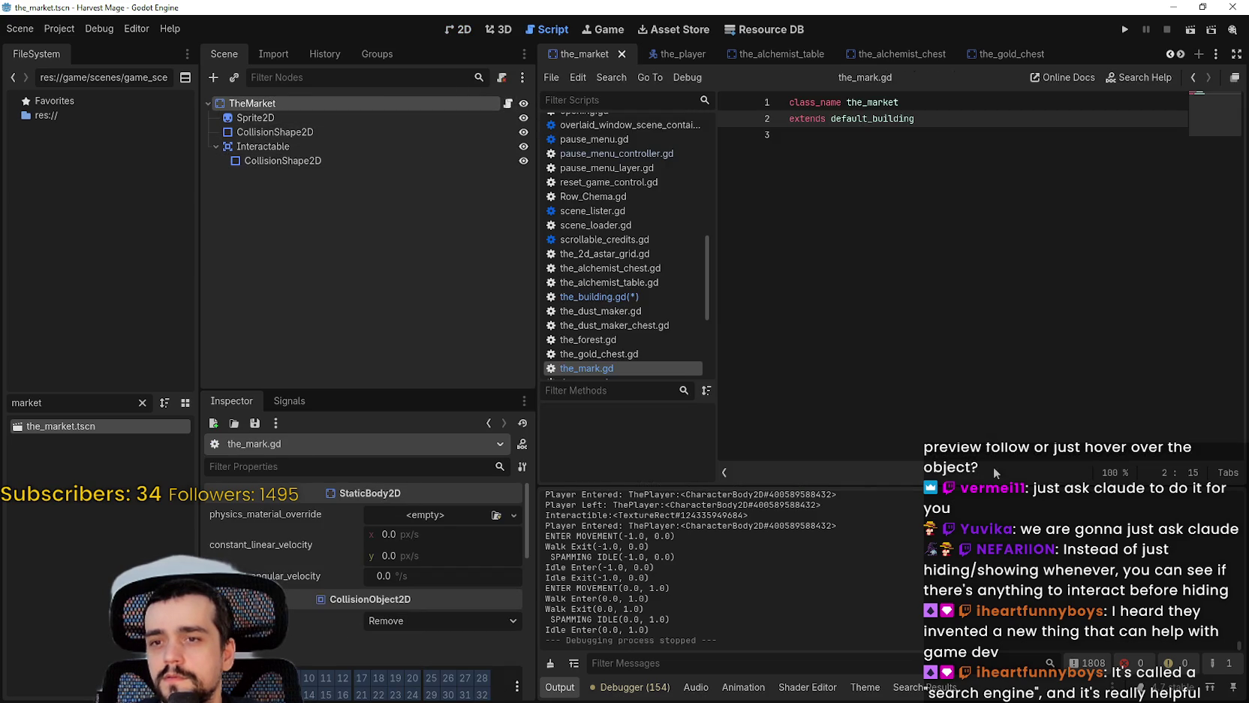
right_click(872, 107)
right_click(849, 121)
left_click(931, 334)
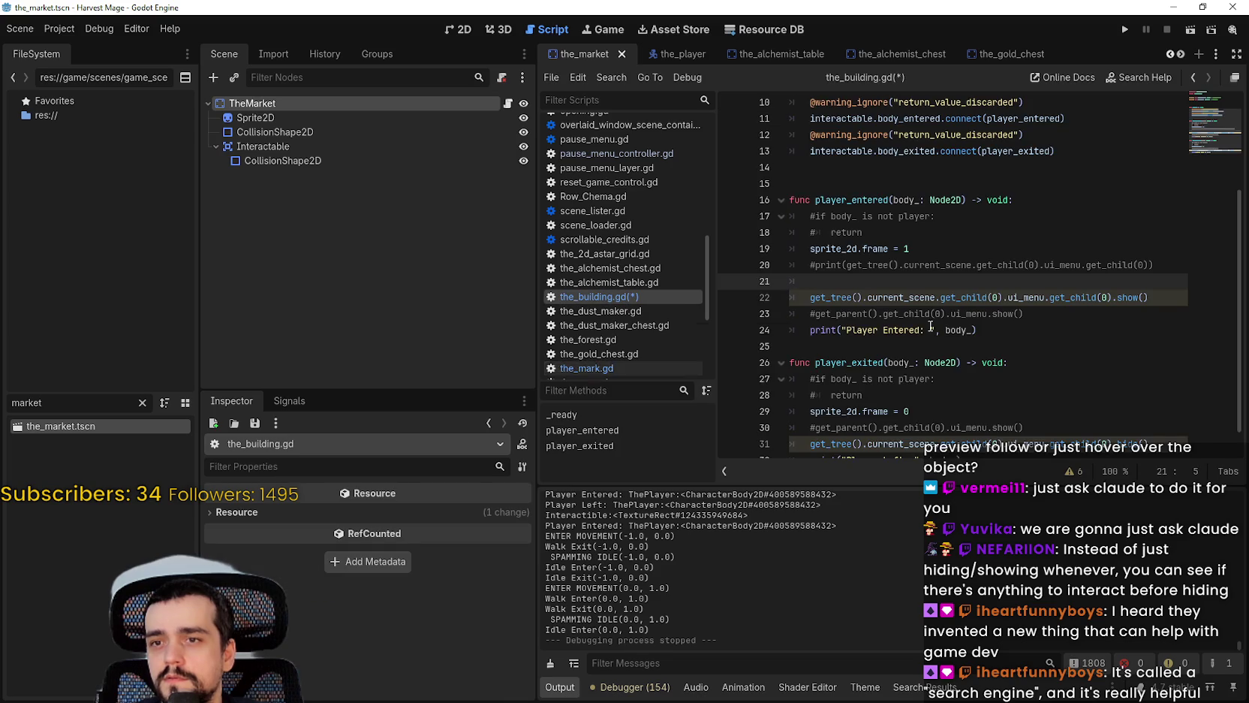
left_click(1019, 300)
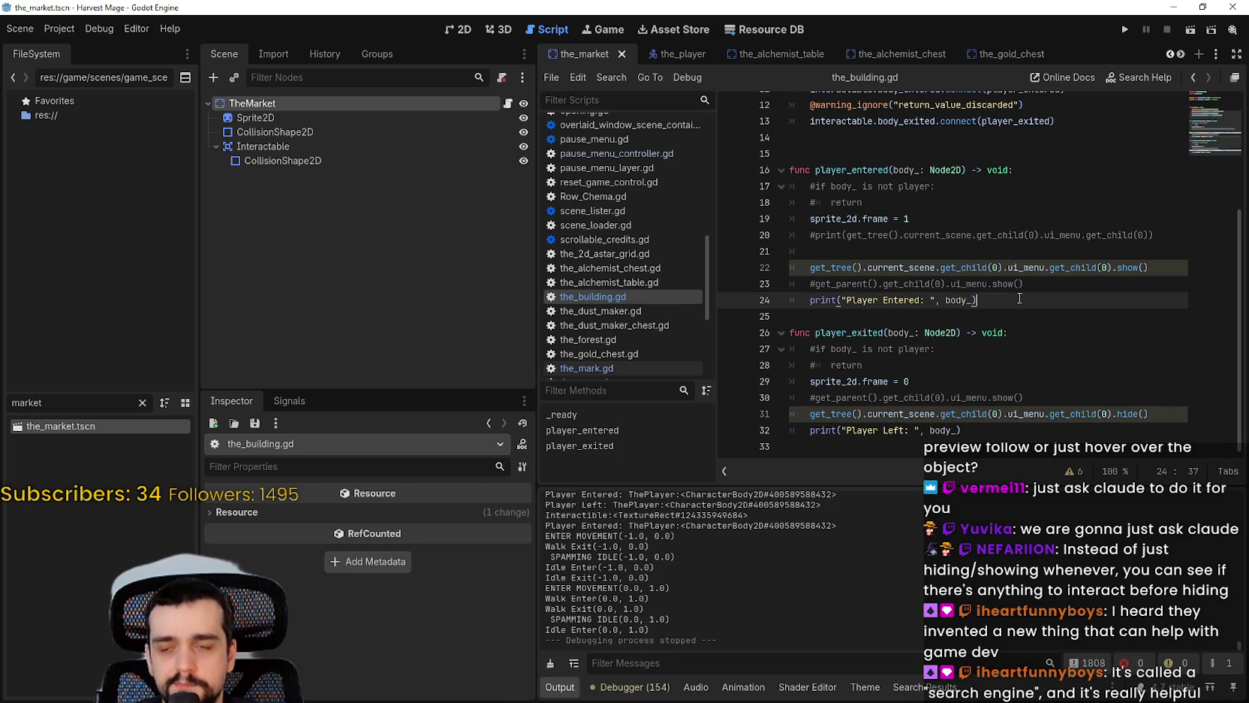
left_click(1143, 268)
left_click(920, 284)
double_click(1126, 267)
left_click(1013, 270)
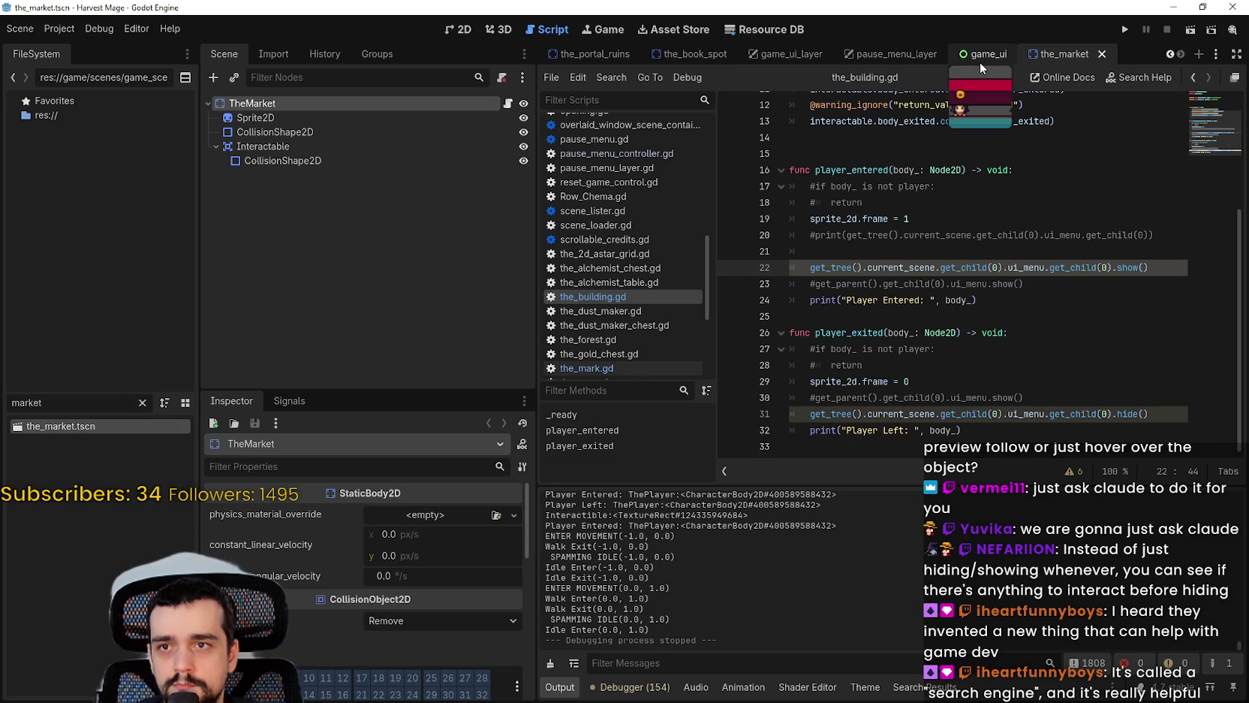
Step: Switch to the game_ui_layer scene and open the game_ui.gd script
left_click(767, 59)
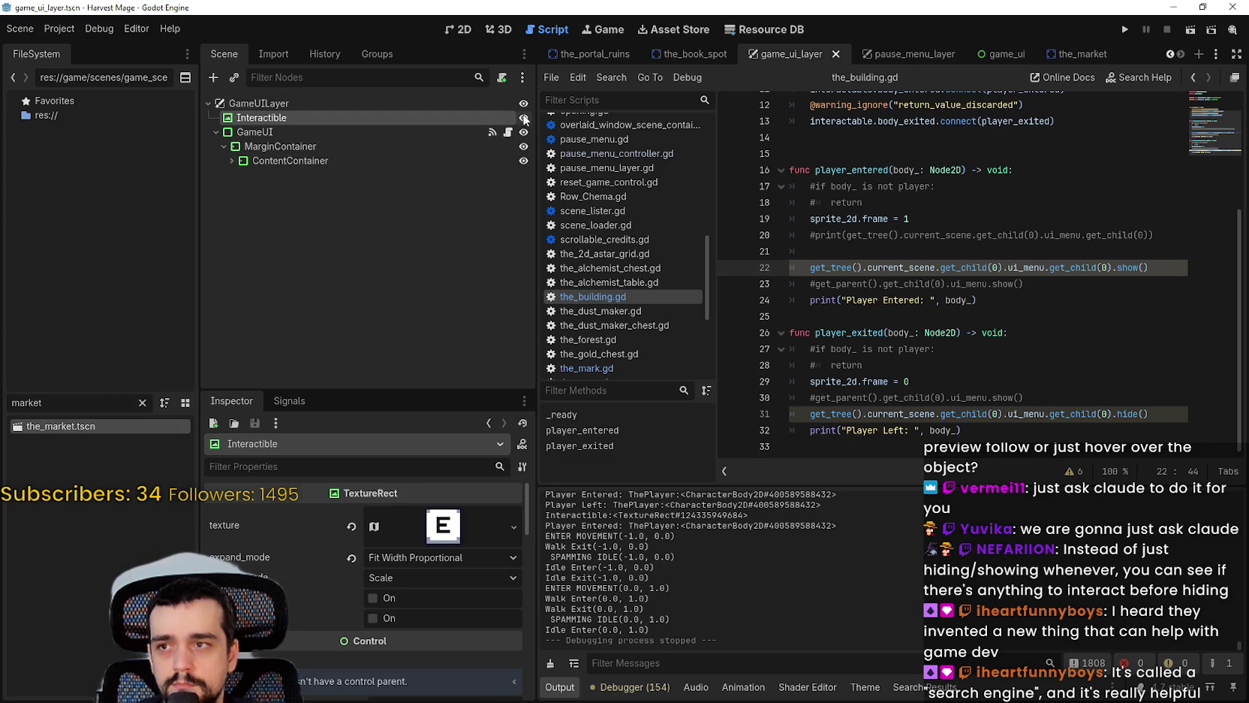
left_click(509, 133)
left_click(890, 265)
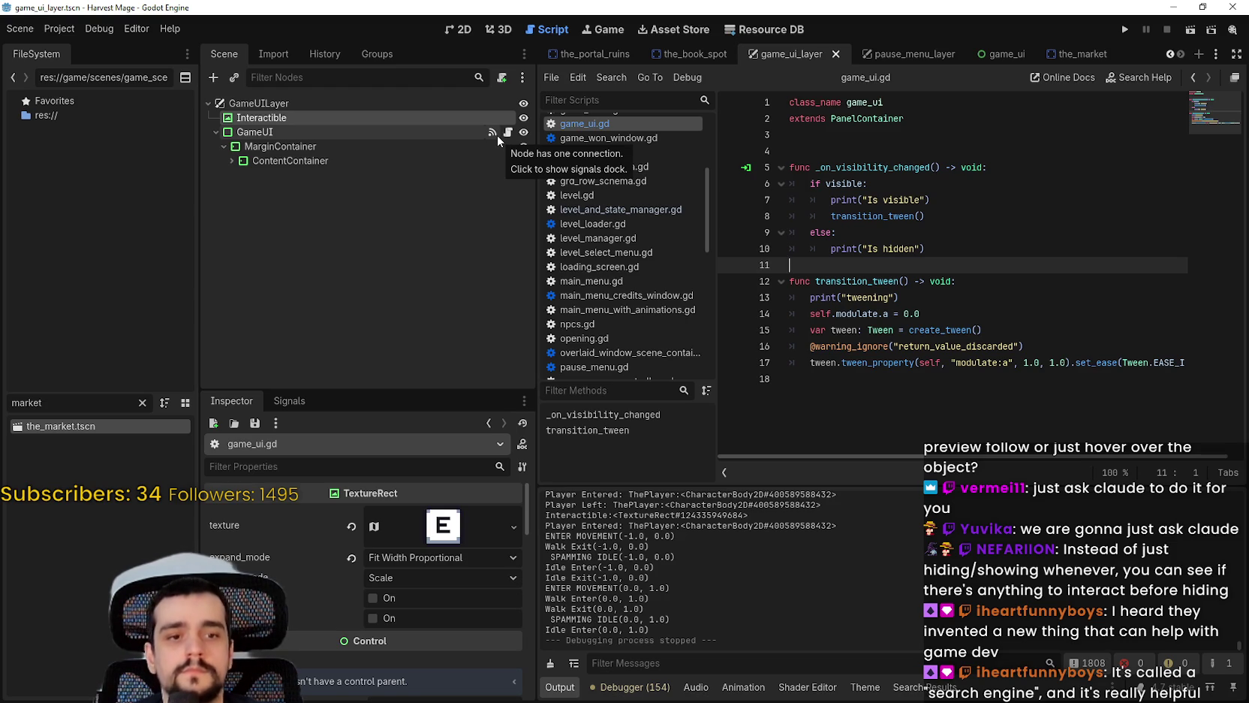
Step: Inspect the GameUI and Interactible E prompt nodes, collapsing GameUI's children
left_click(451, 136)
left_click(365, 114)
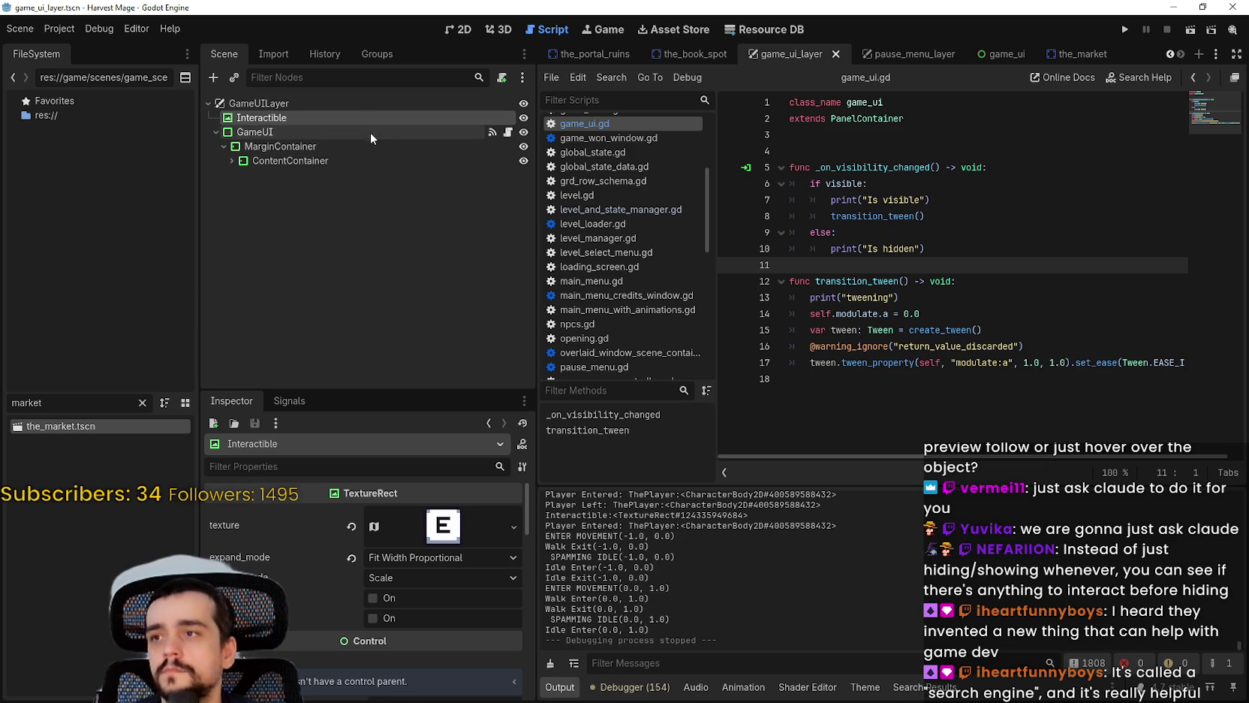
left_click(370, 131)
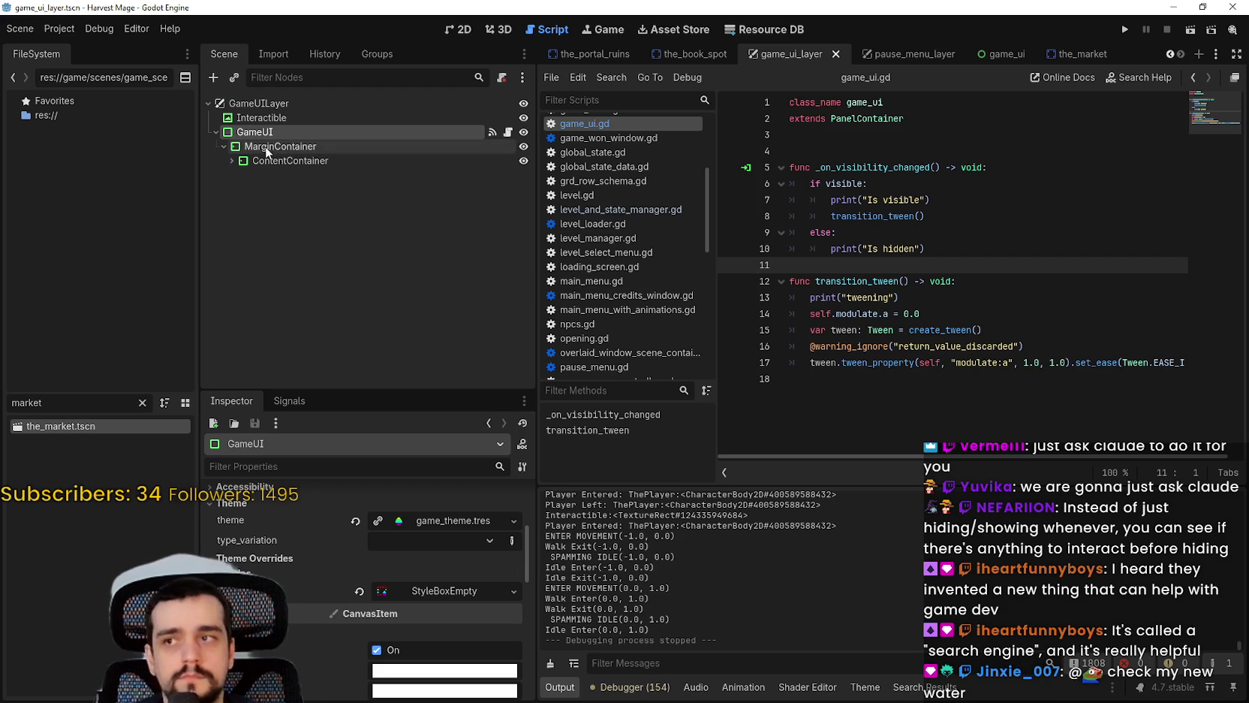
left_click(211, 130)
left_click(278, 118)
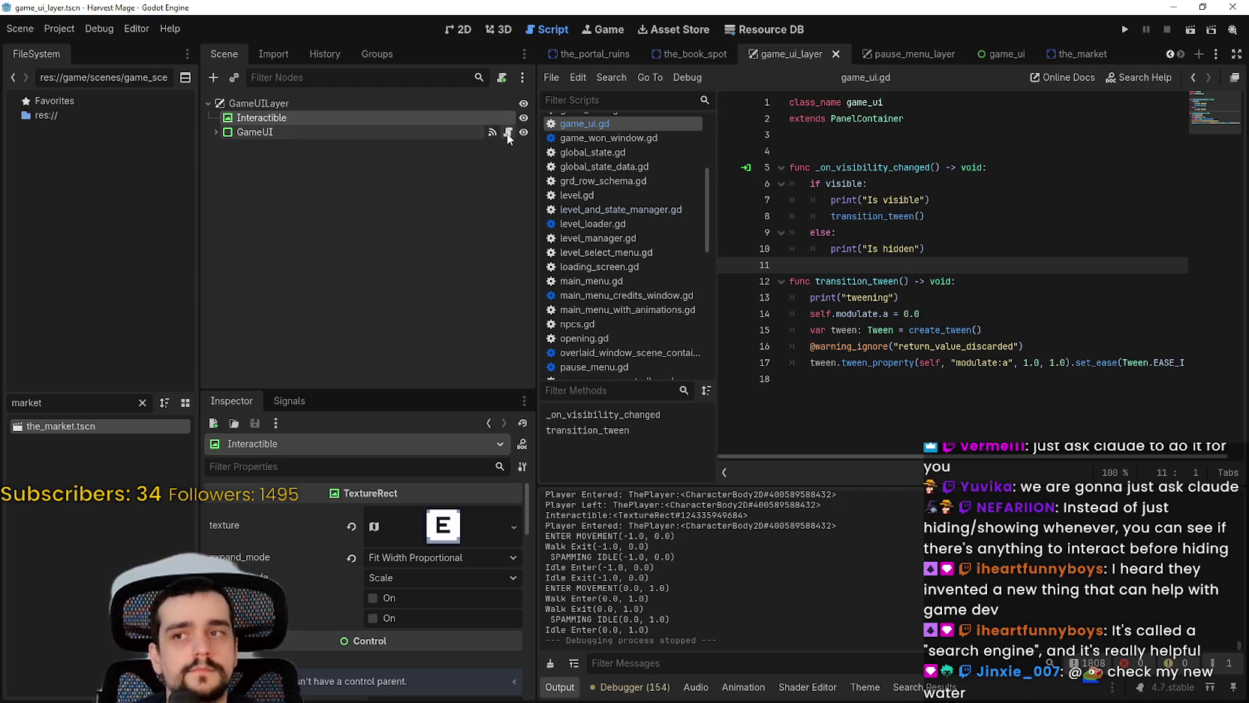
left_click(400, 134)
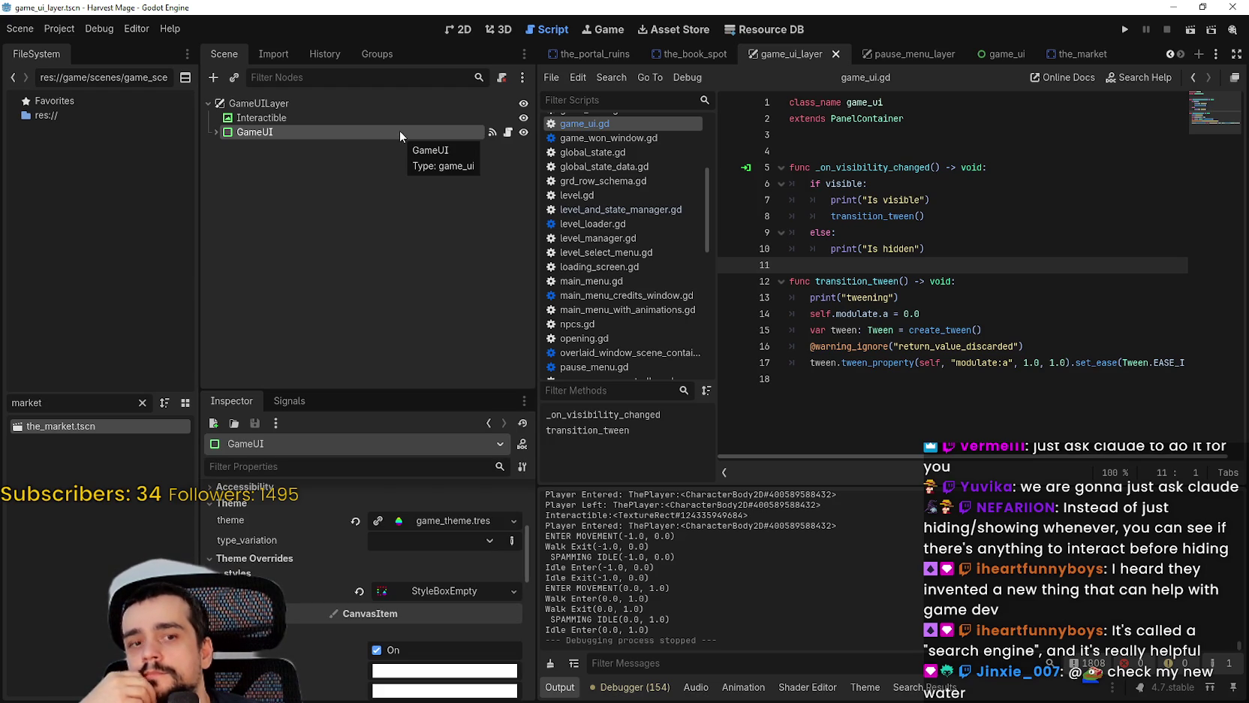
left_click(414, 119)
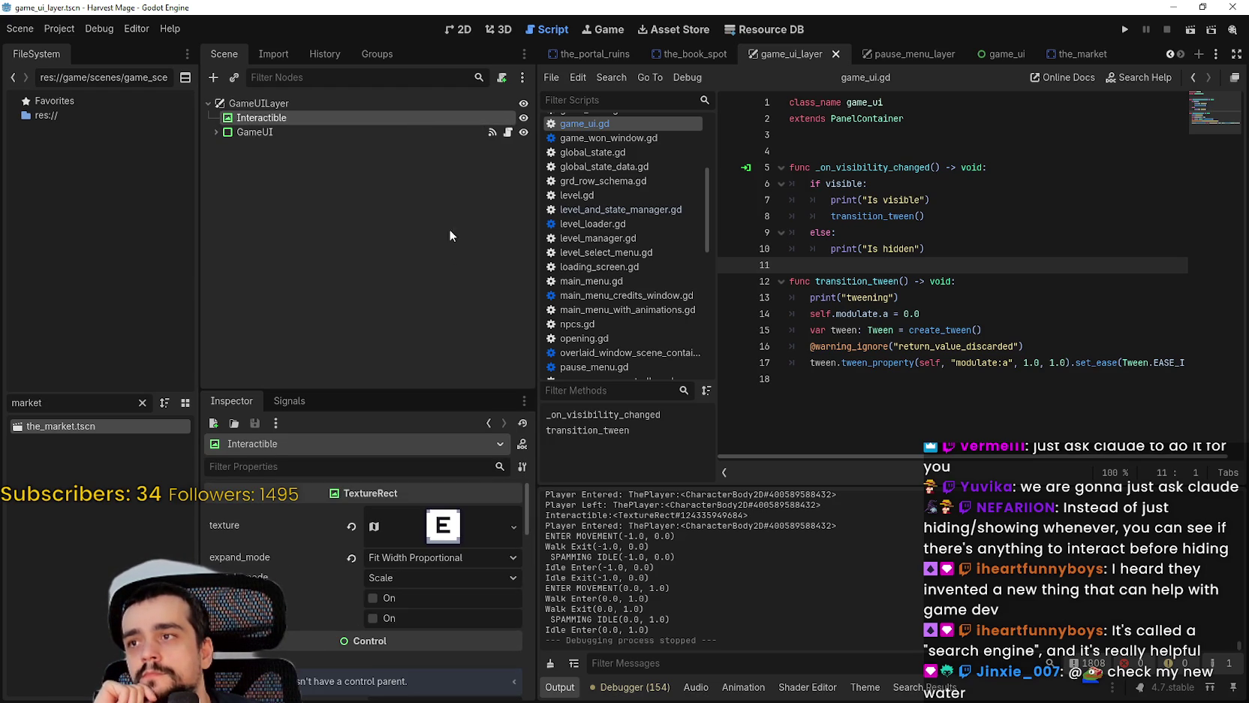
right_click(401, 118)
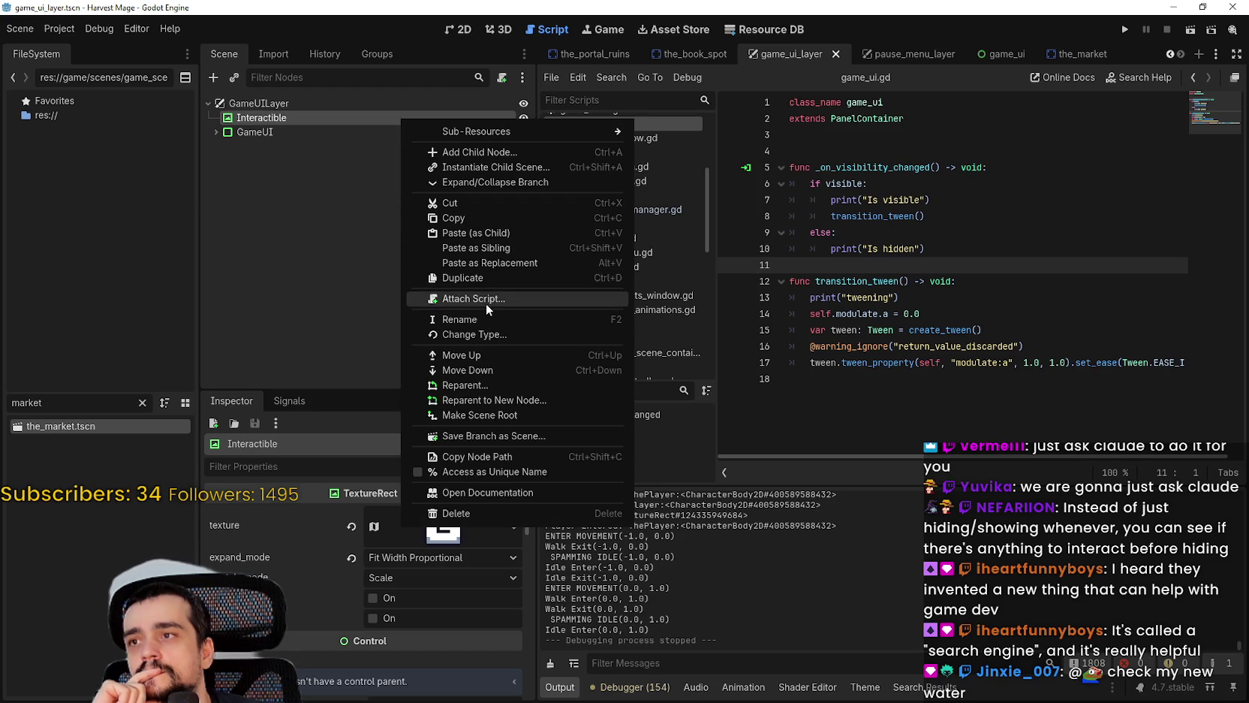
Step: Attach a new interactible.gd script to Interactible and declare func set_screen_position() -> void
left_click(485, 304)
left_click(560, 457)
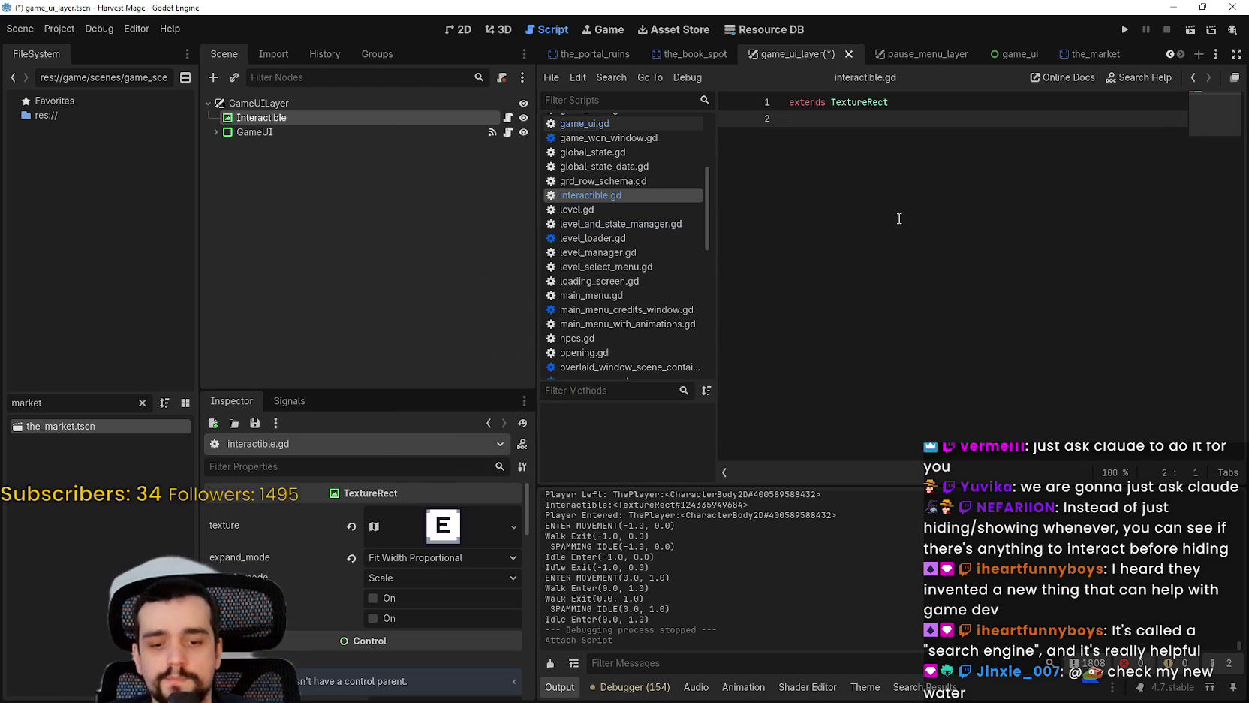
key("Return")
key("BackSpace")
key("BackSpace")
type("nc set_po")
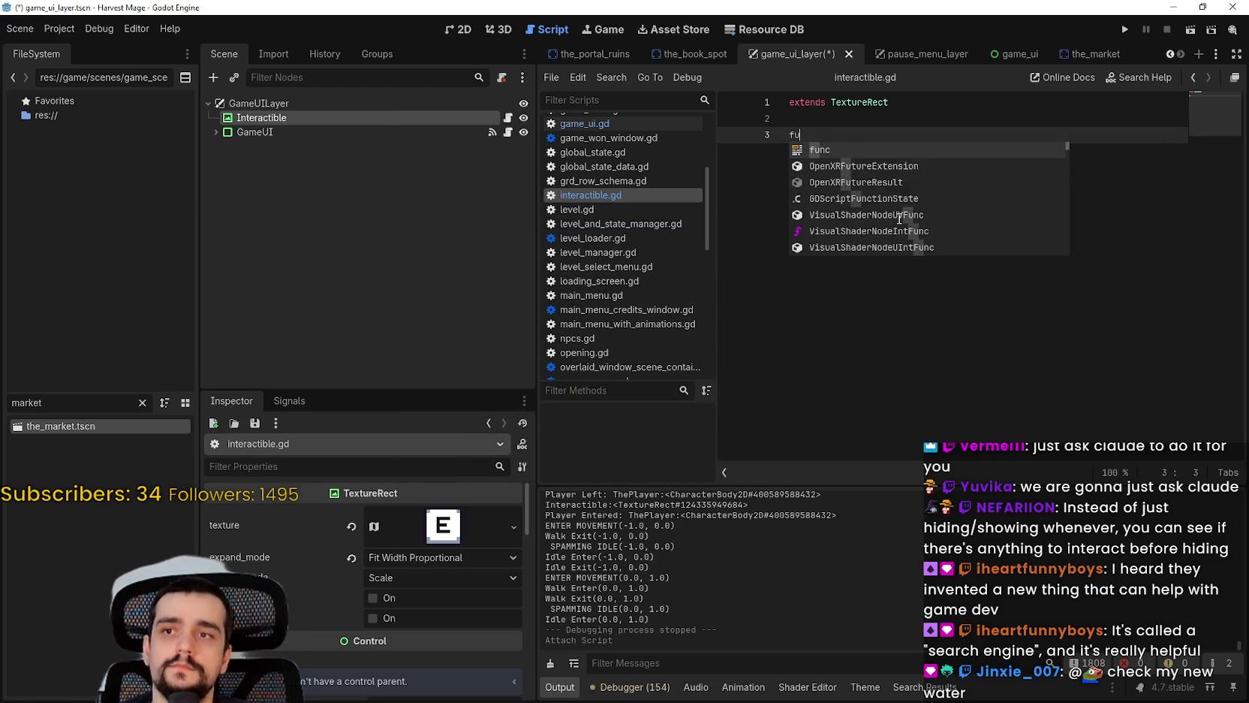
key("BackSpace")
key("BackSpace")
type("screen_")
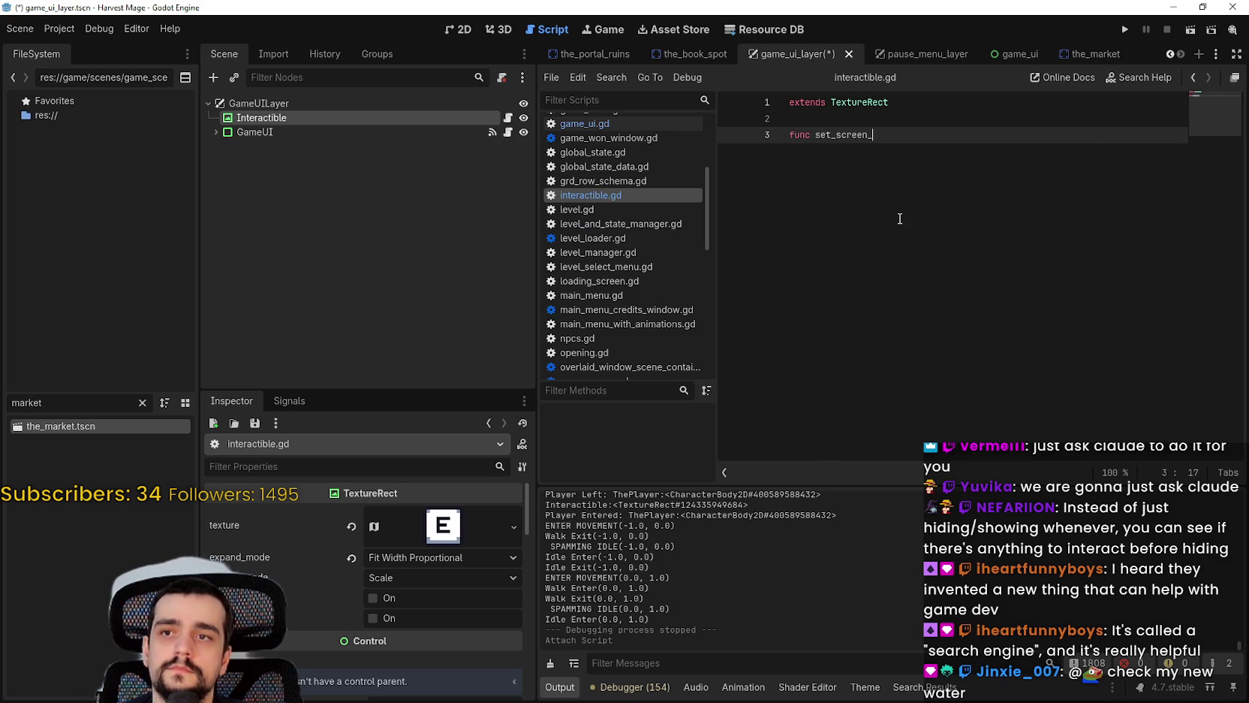
type("position")
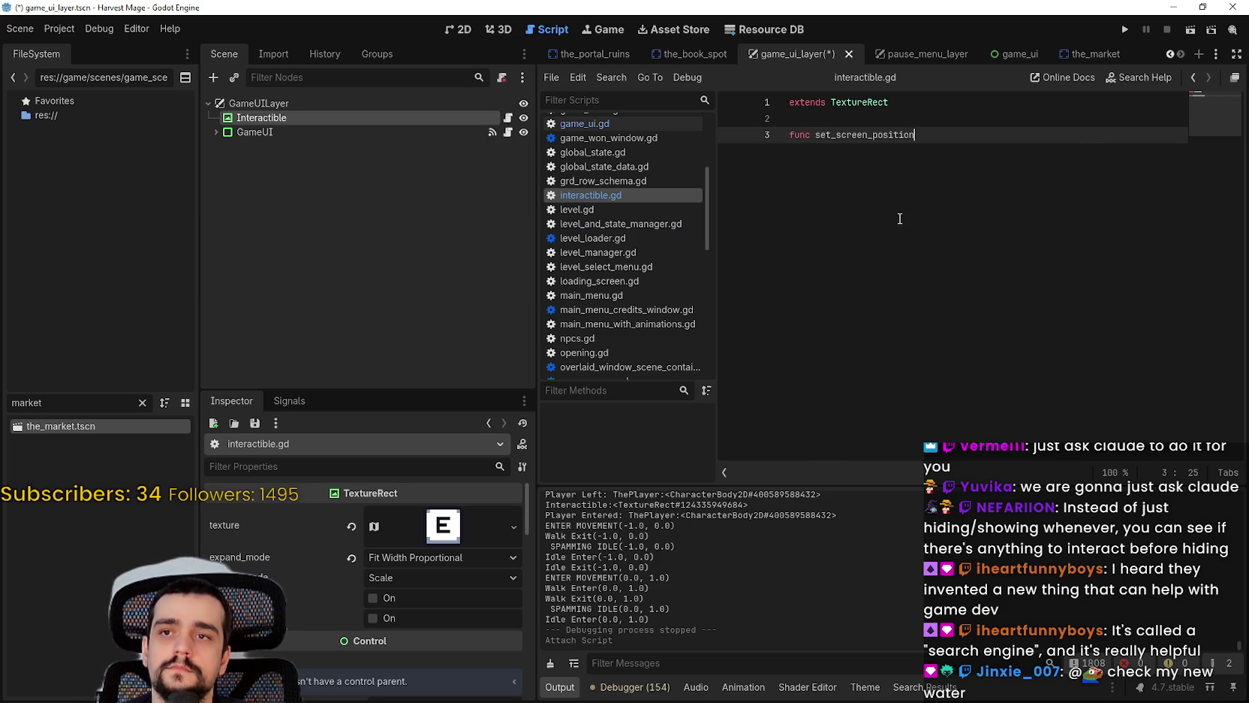
type("() -> void:")
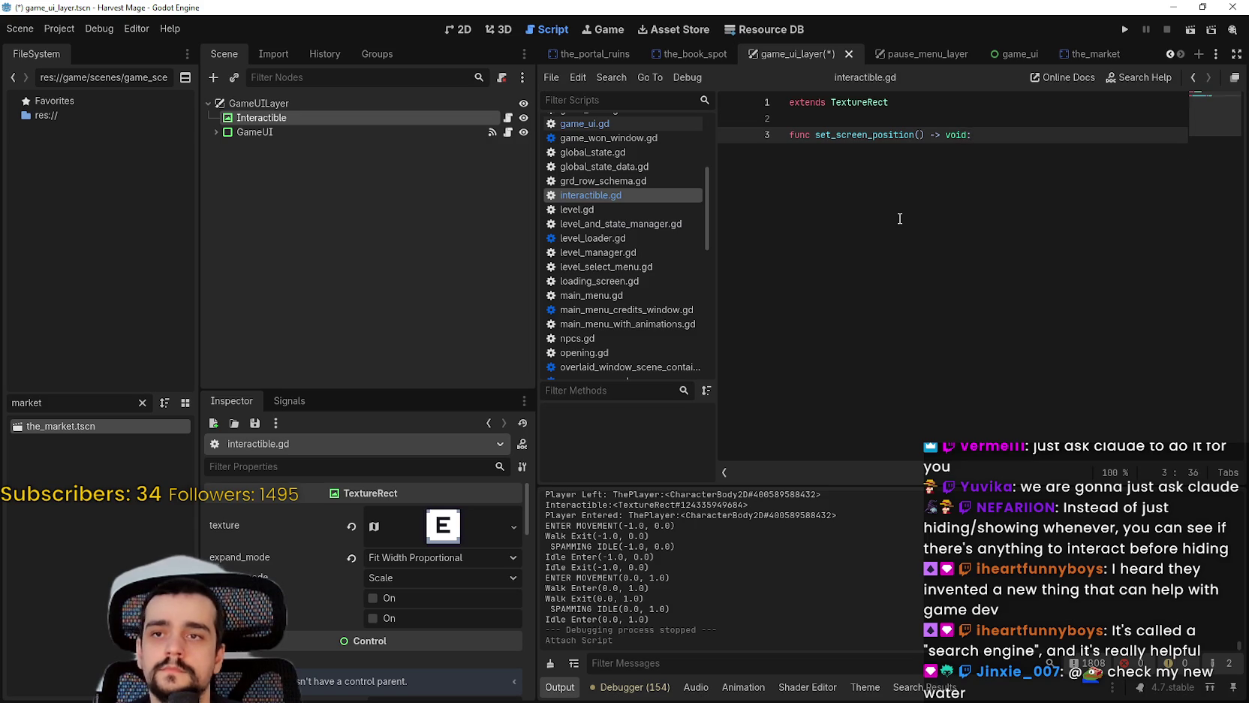
key("Return")
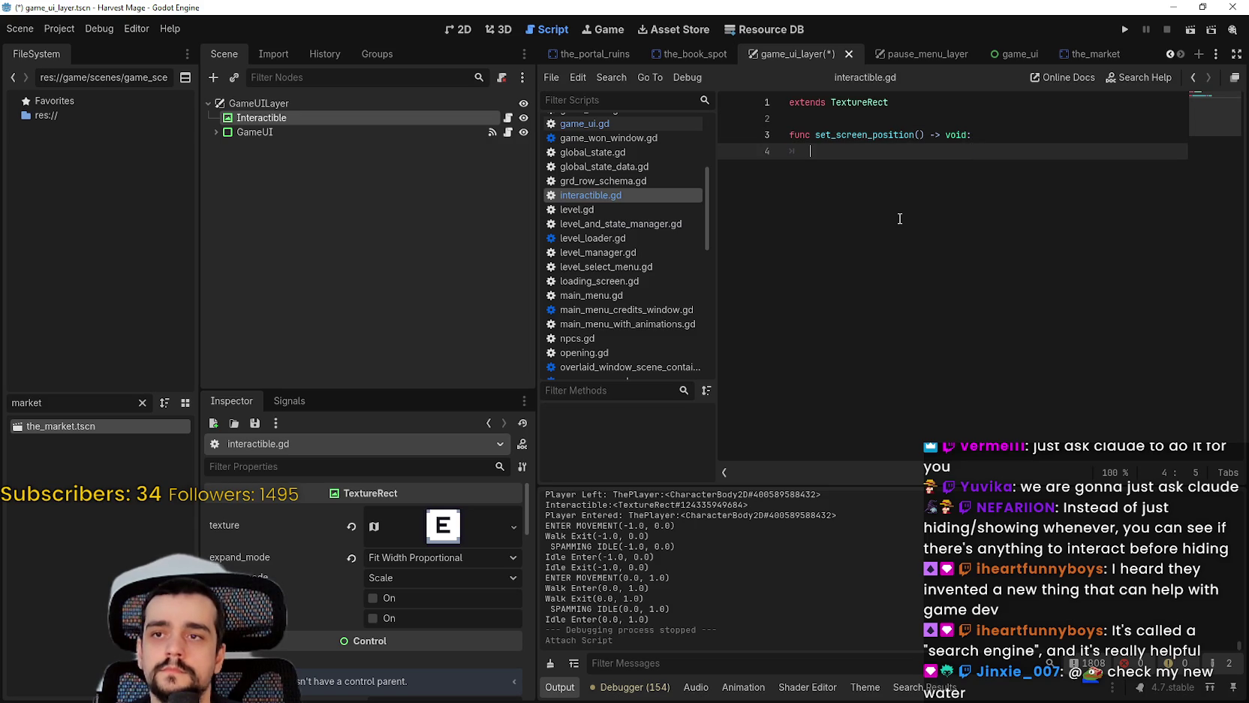
key("BackSpace")
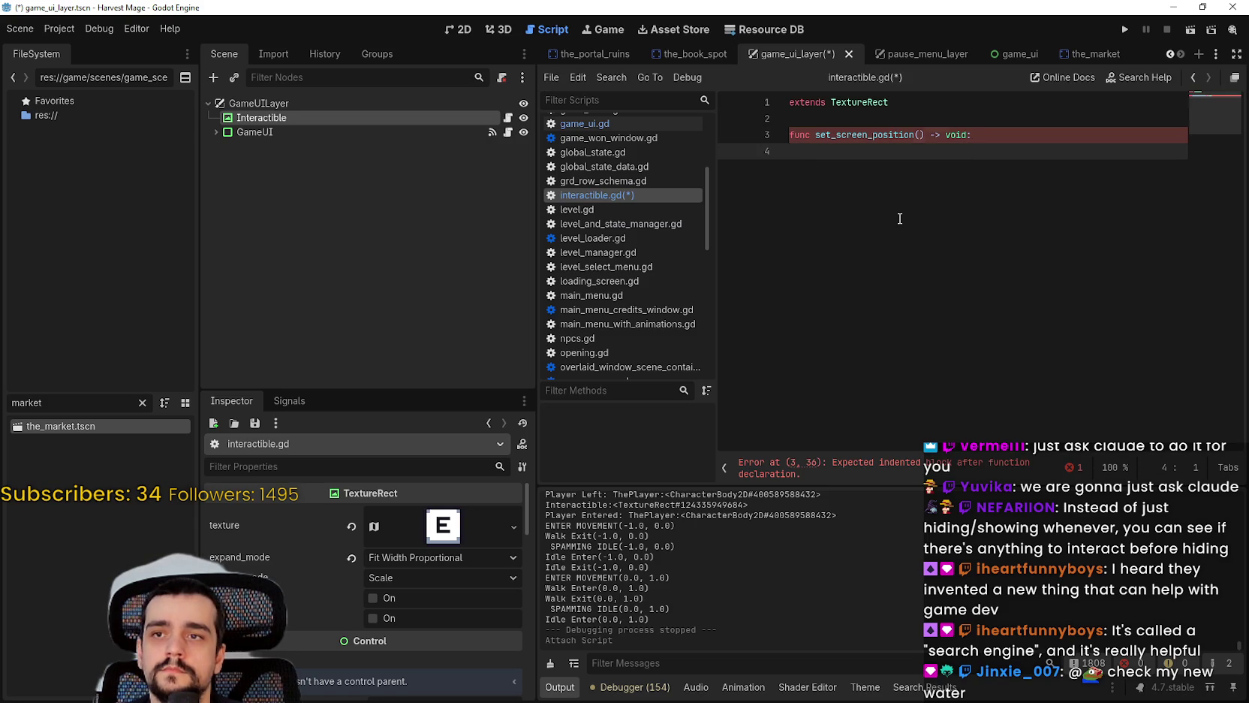
key("BackSpace")
Step: Give set_screen_position a target_global_position: Vector2 parameter
left_click(921, 134)
type("glo")
key("BackSpace")
key("BackSpace")
key("BackSpace")
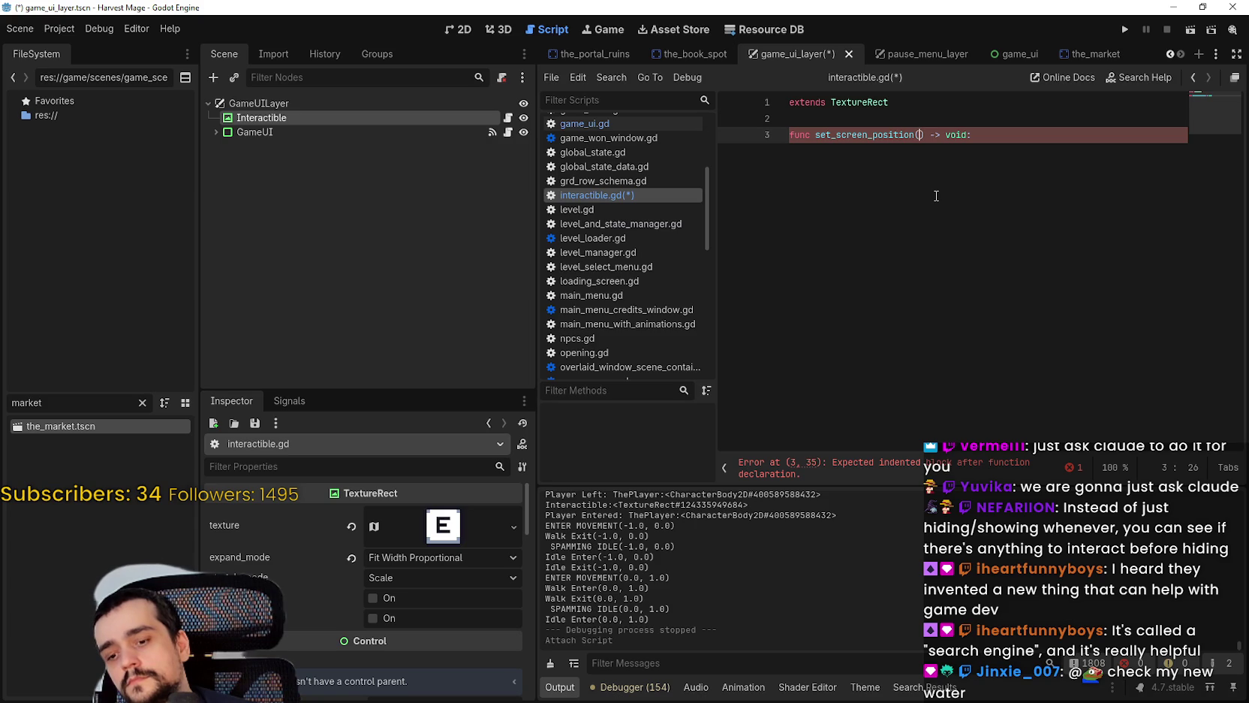
type("target_")
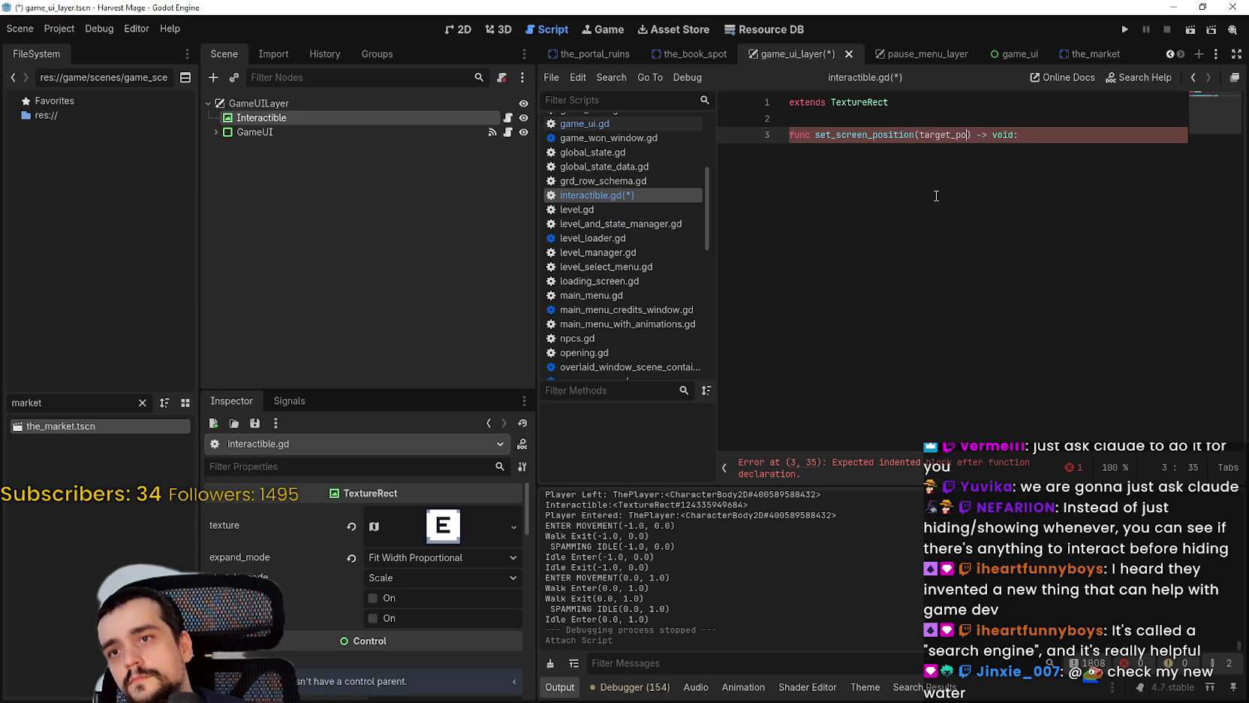
type("global_positi")
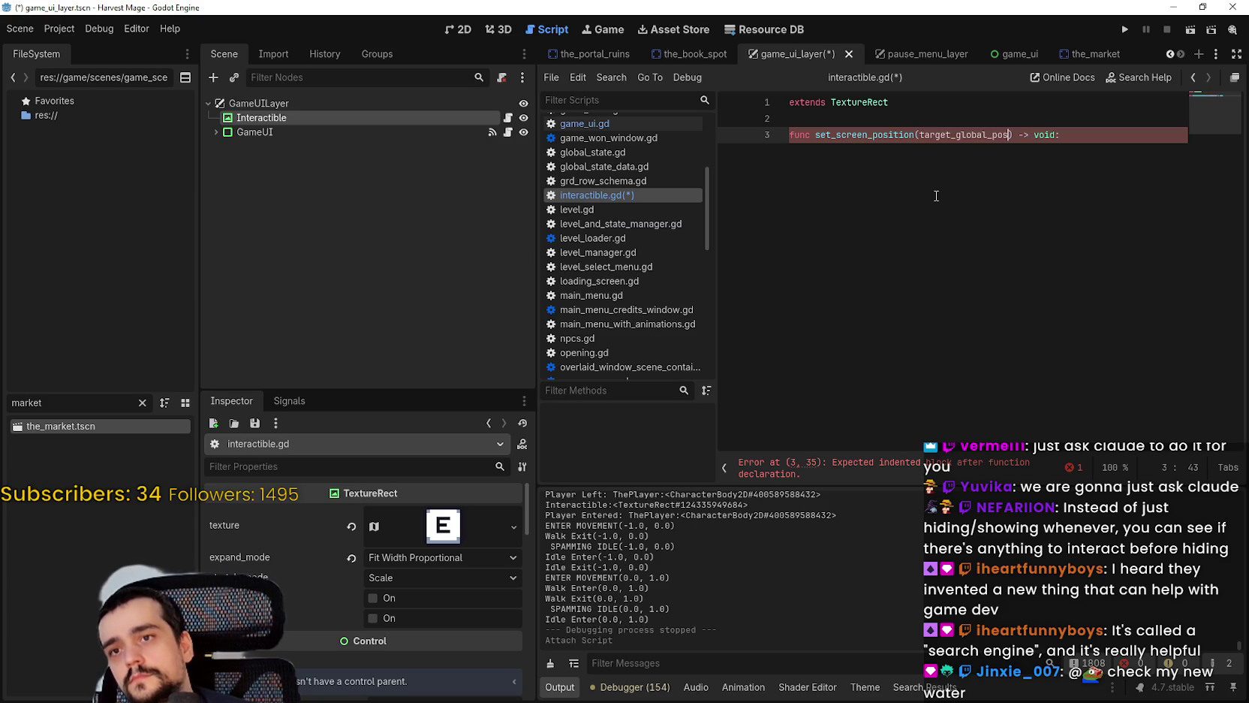
type("on: Glo")
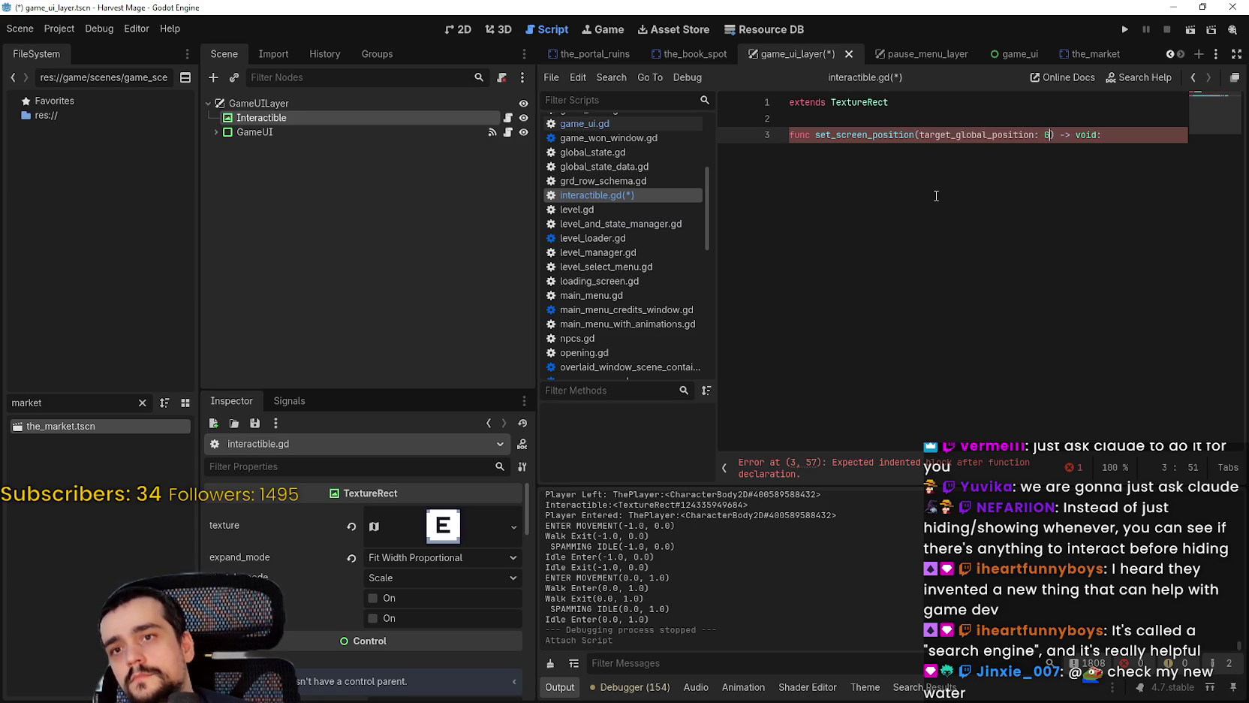
type("bal")
key("BackSpace")
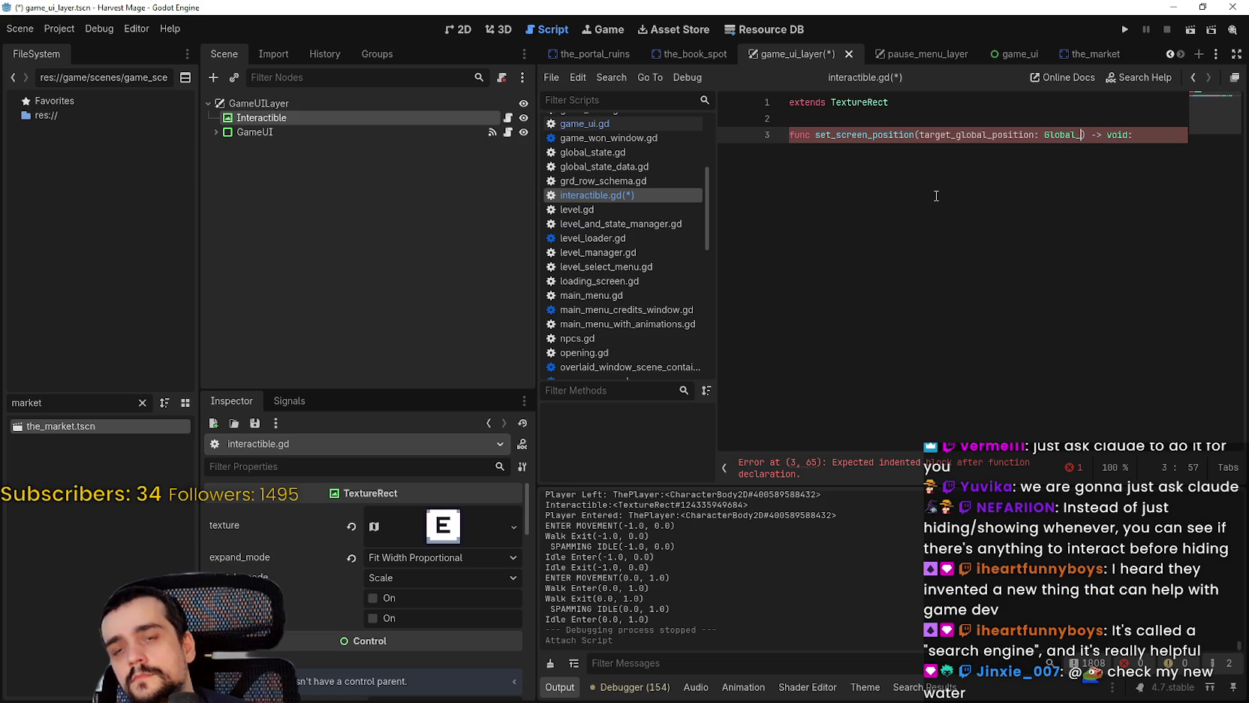
key("BackSpace")
key("BackSpace")
key("BackSpace")
type("Vector2")
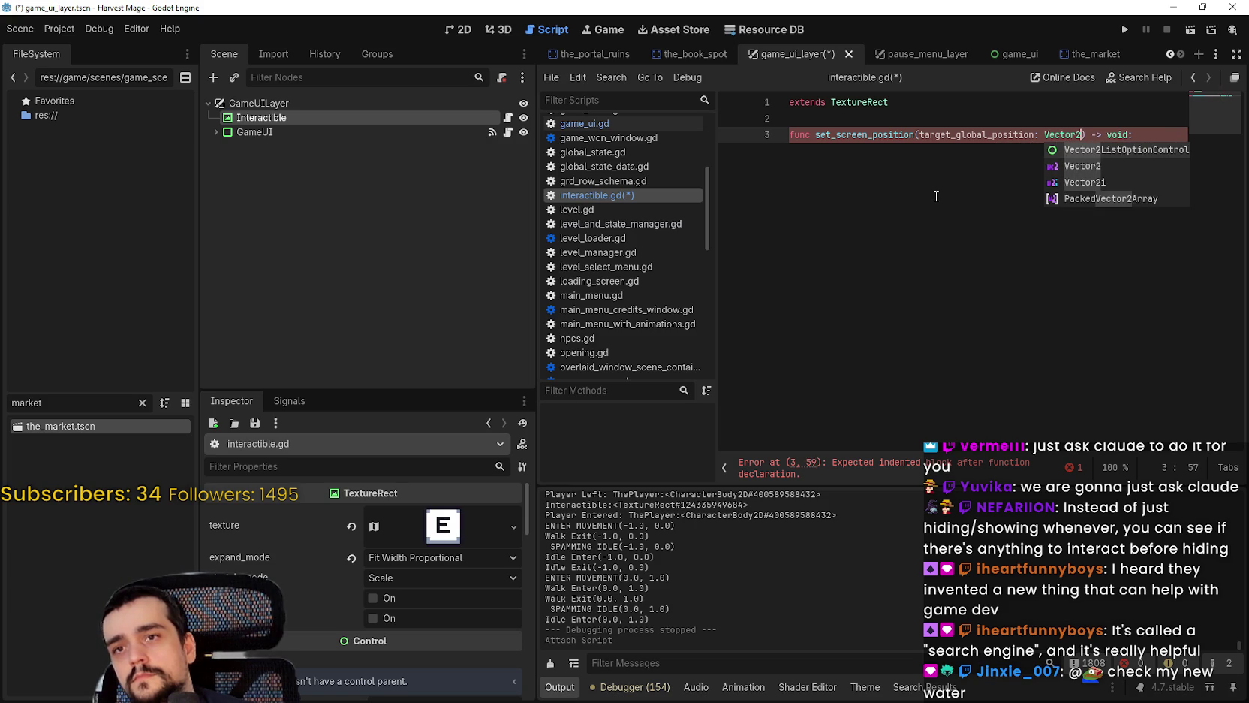
key("Return")
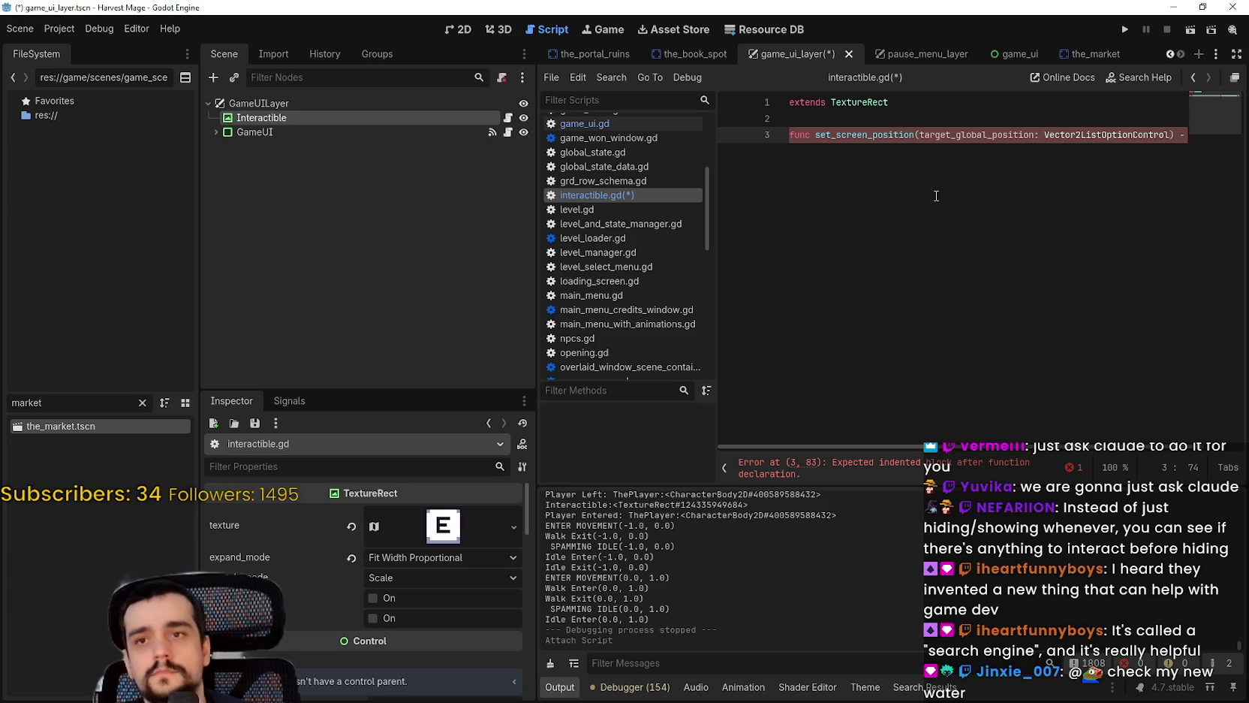
key("ctrl+z")
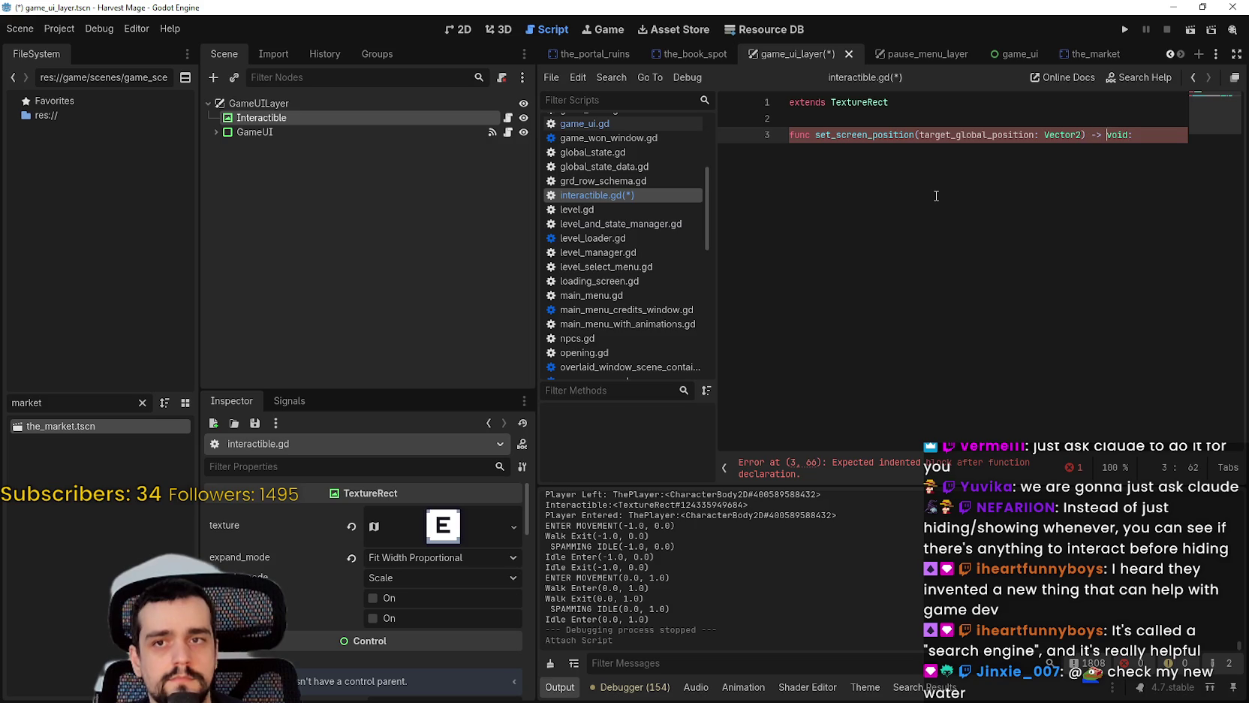
key("End")
Step: Add a set_position() call as the function body
key("Return")
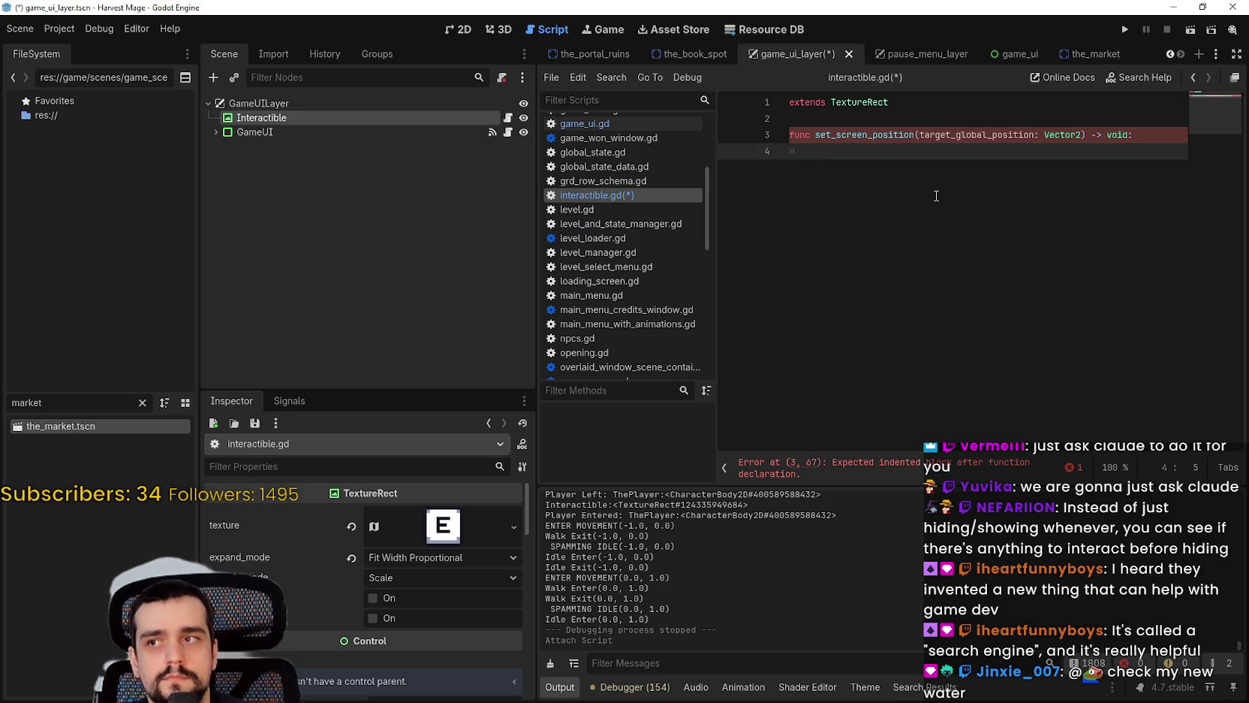
key("BackSpace")
type("p")
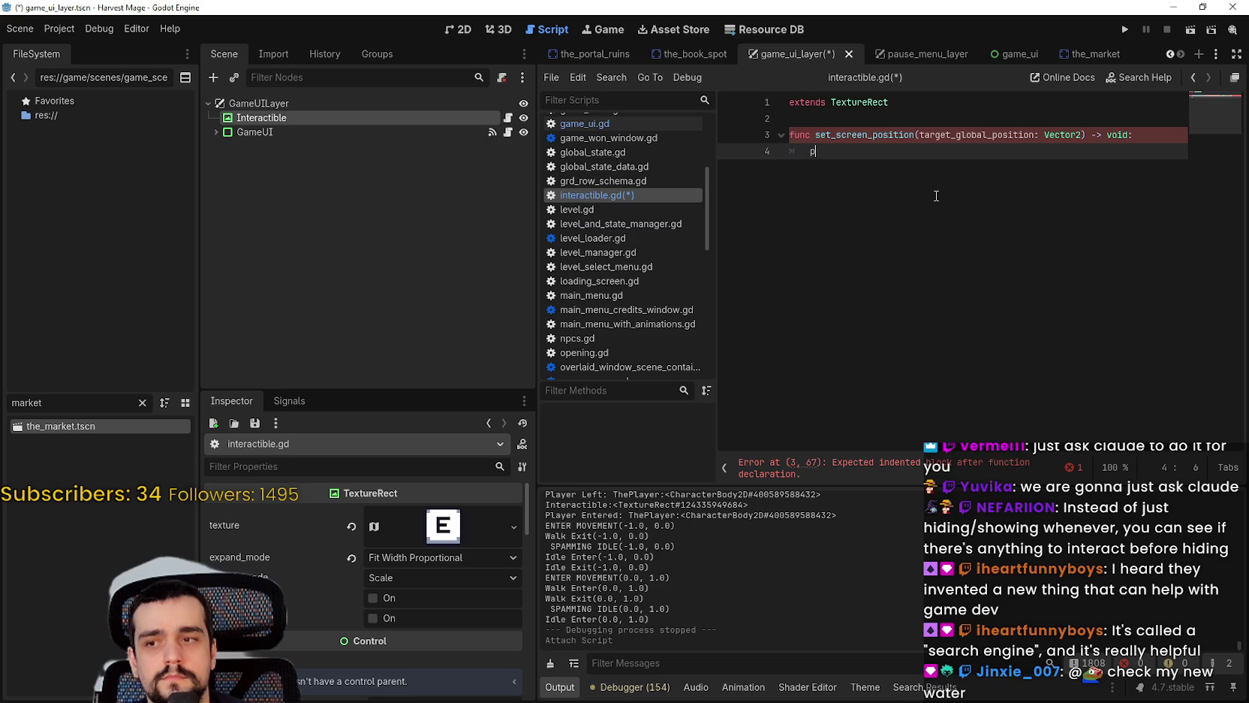
type("os")
key("BackSpace")
key("BackSpace")
key("BackSpace")
type("set_po")
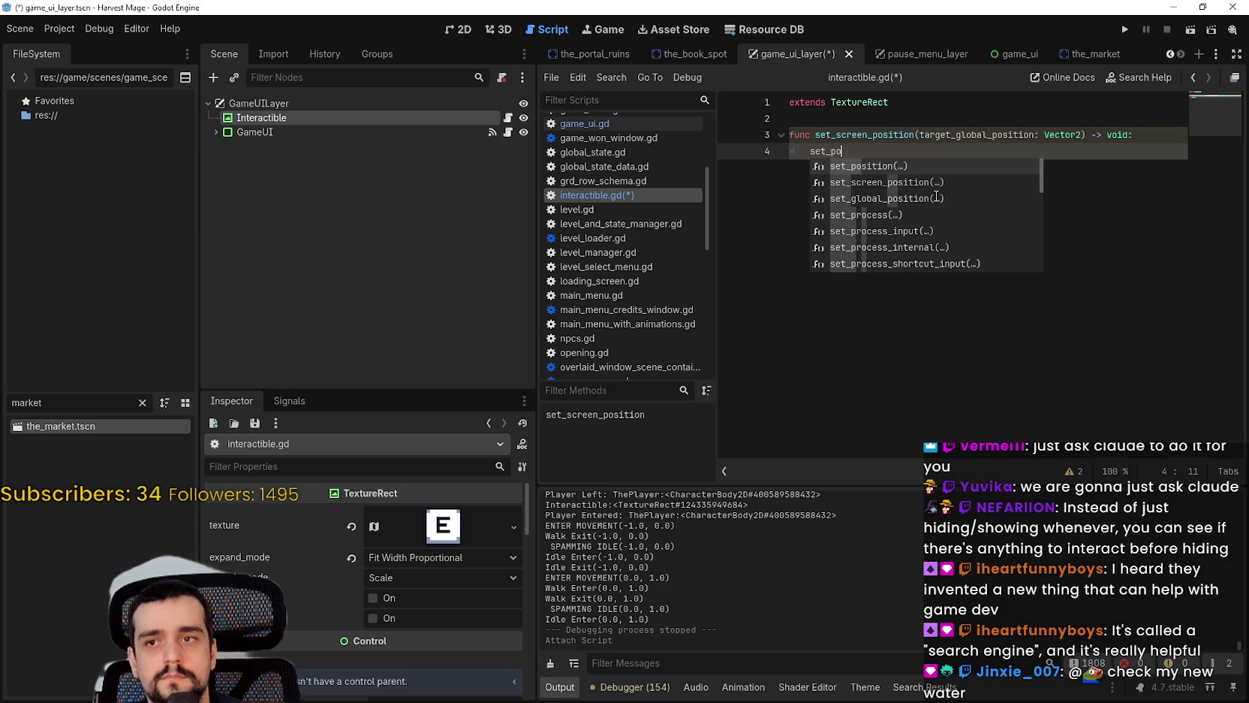
key("Return")
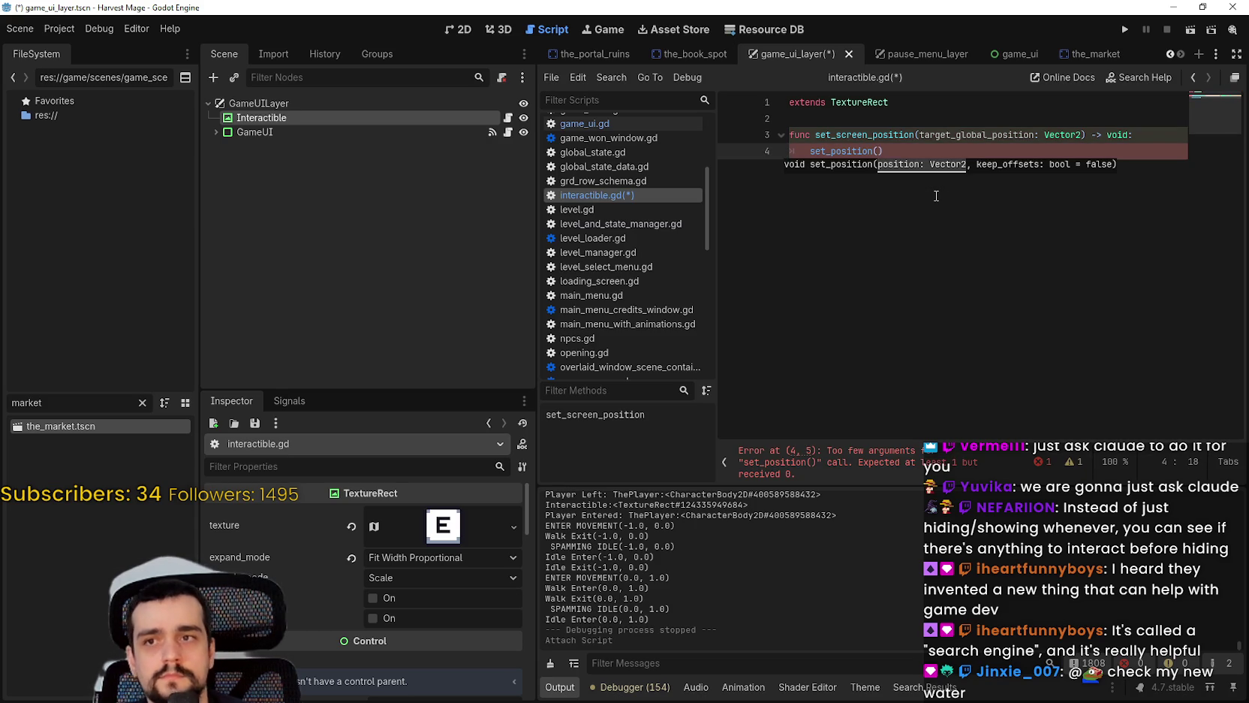
Step: Insert get_global_transform_with_canvas() on a new line above set_position(), then delete it
left_click(1141, 140)
key("Return")
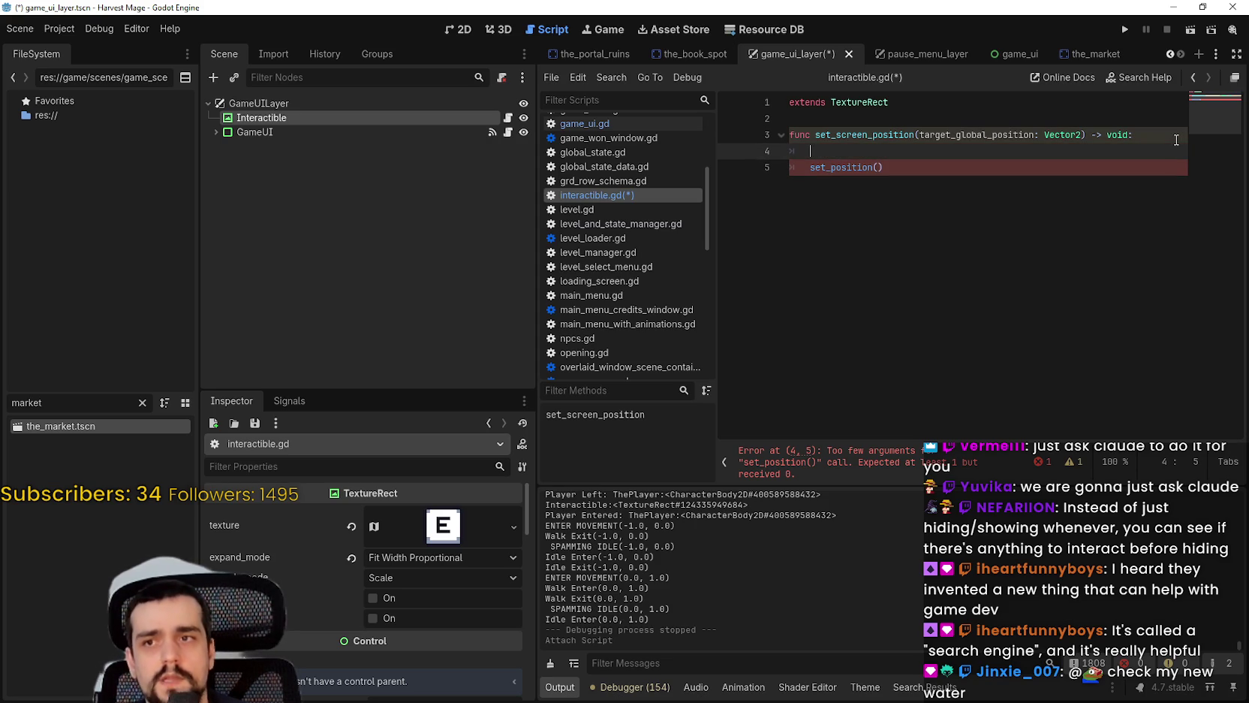
type("glo")
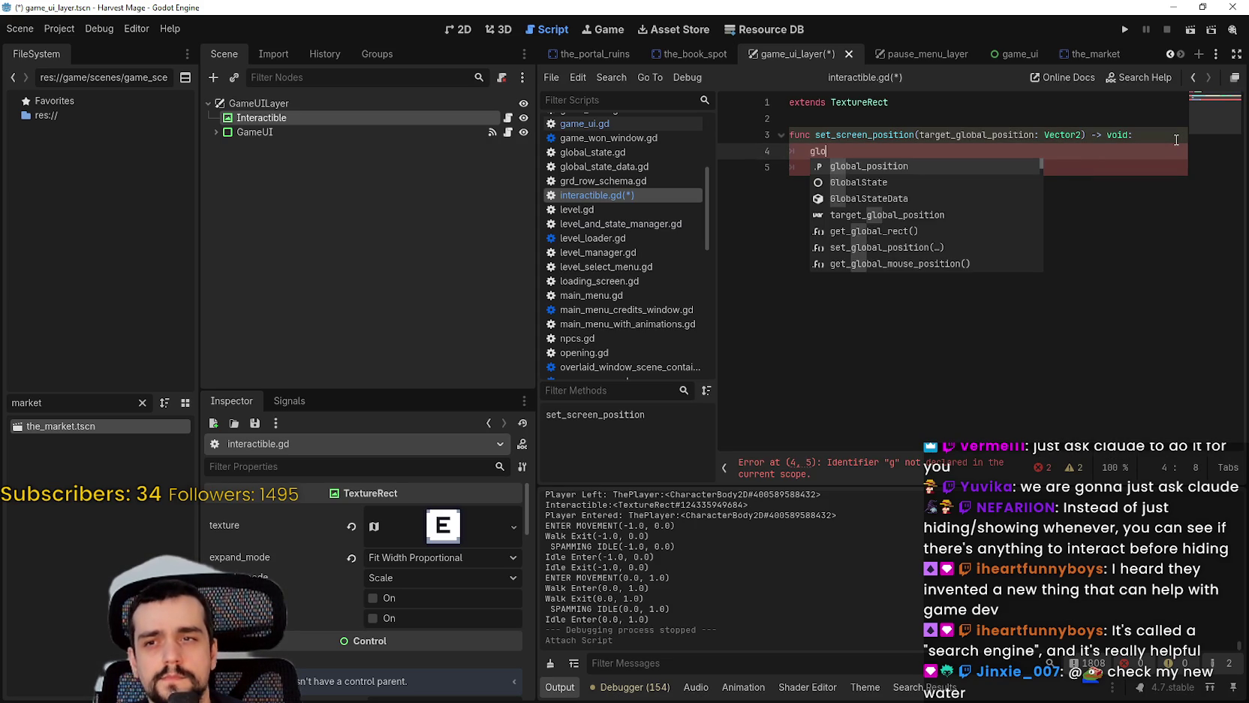
type("bal")
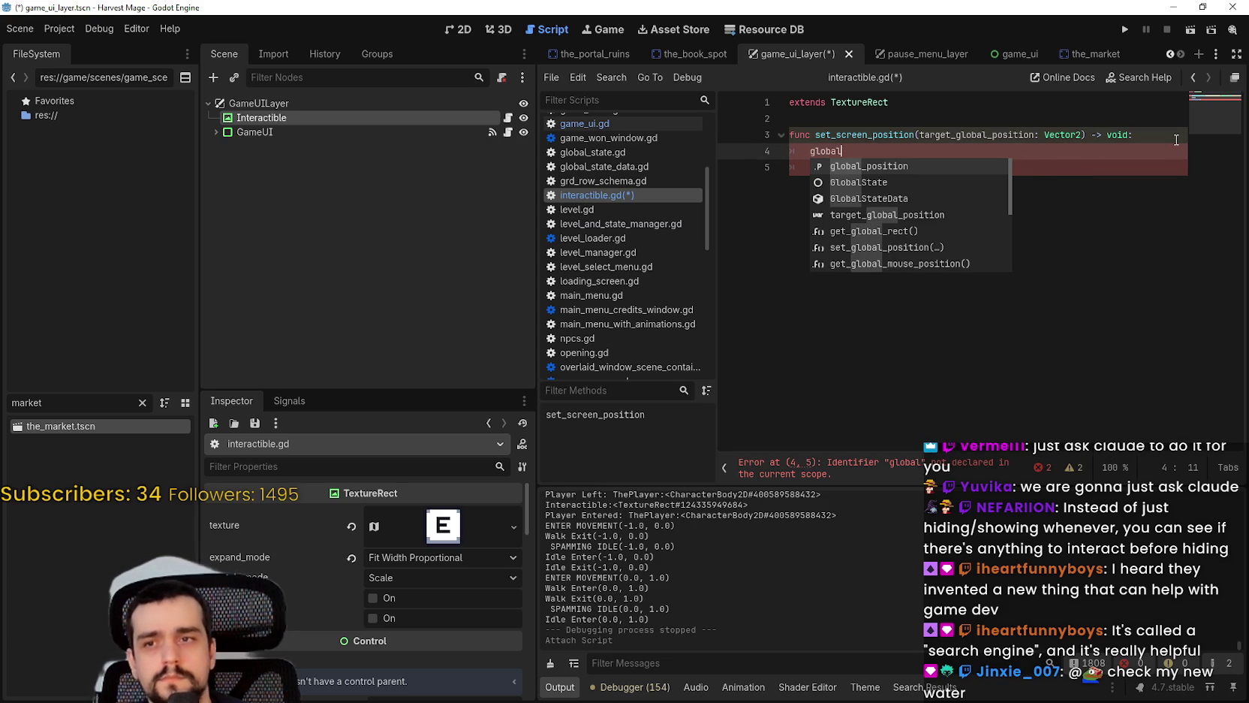
key("Down")
key("Down")
key("Down")
key("Down")
key("Down")
key("Down")
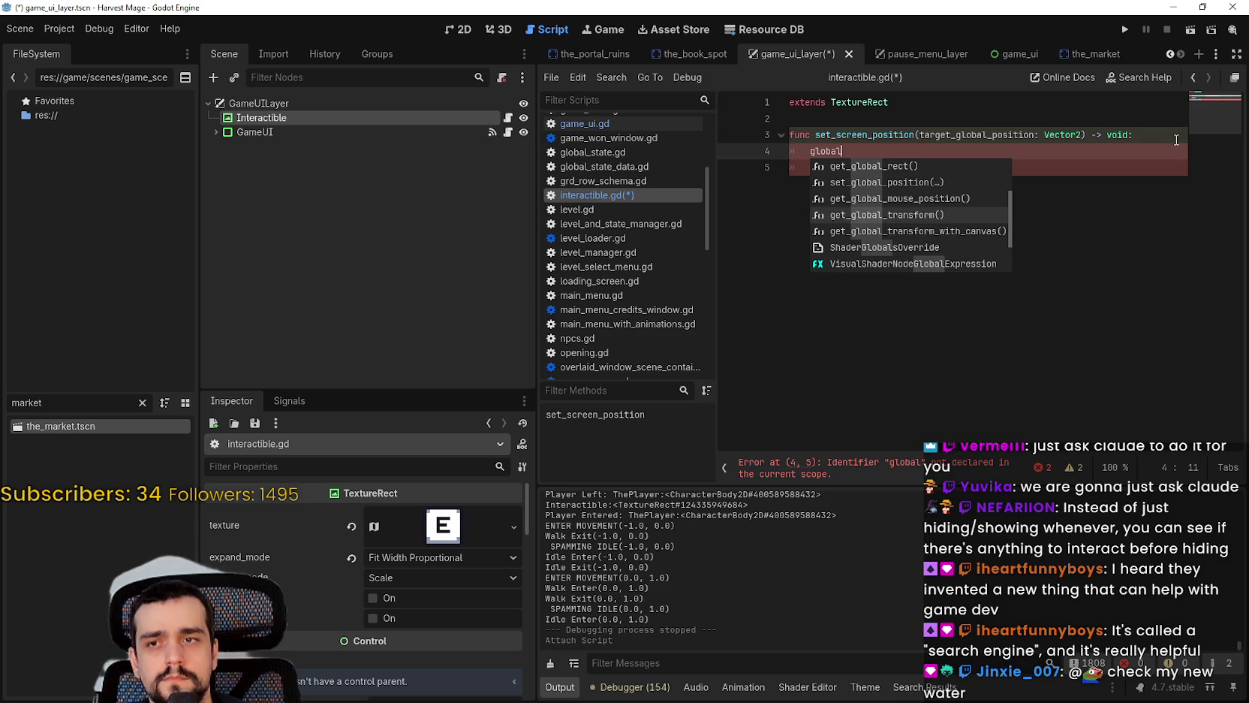
key("Down")
key("Return")
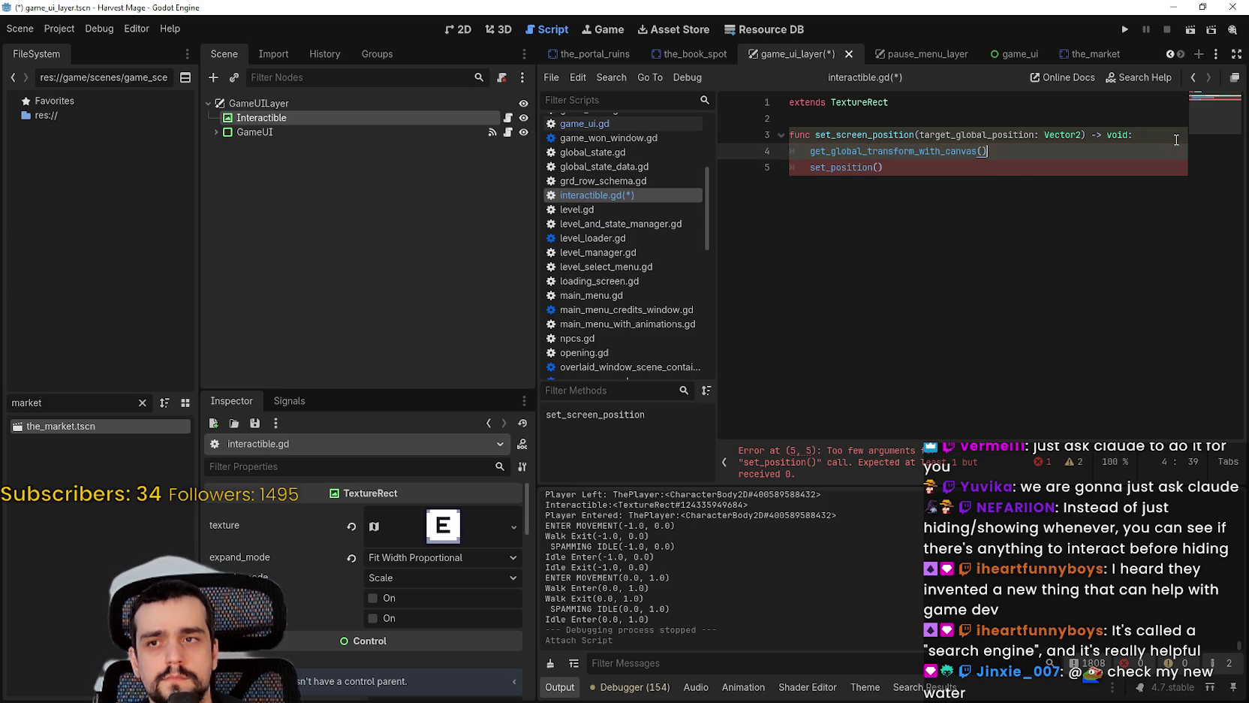
mouse_move(911, 156)
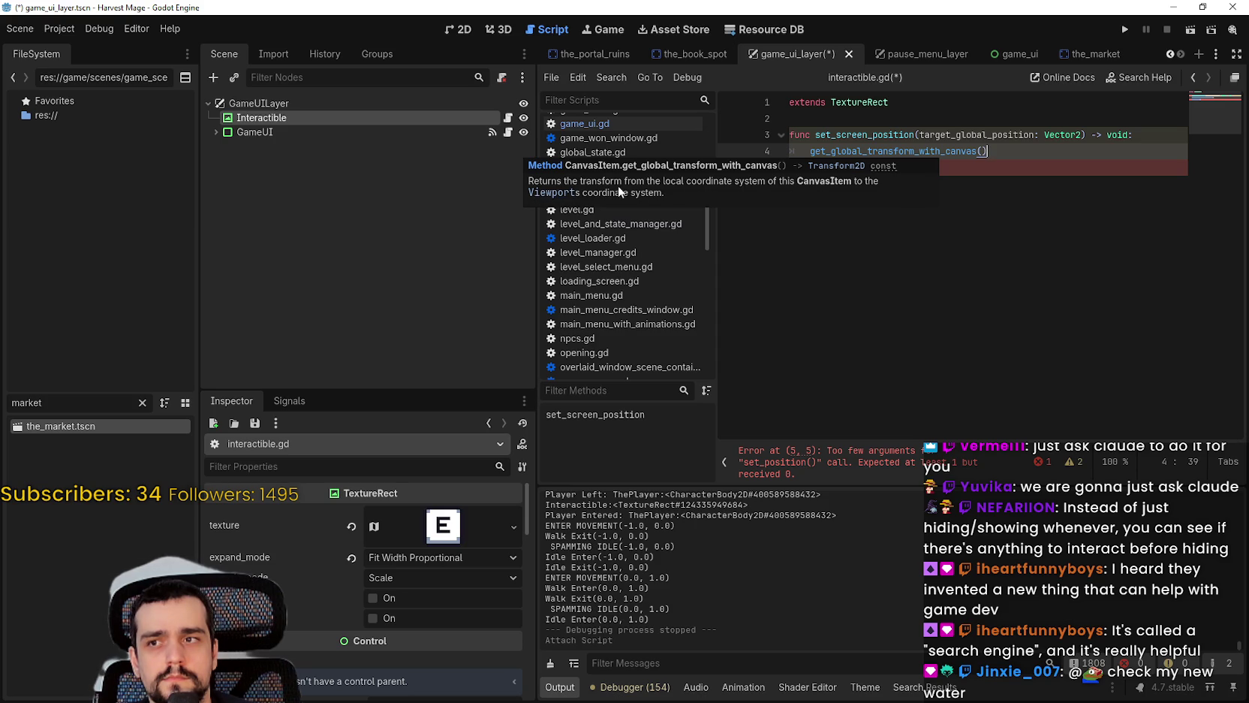
left_click_drag(989, 150, 810, 155)
key("BackSpace")
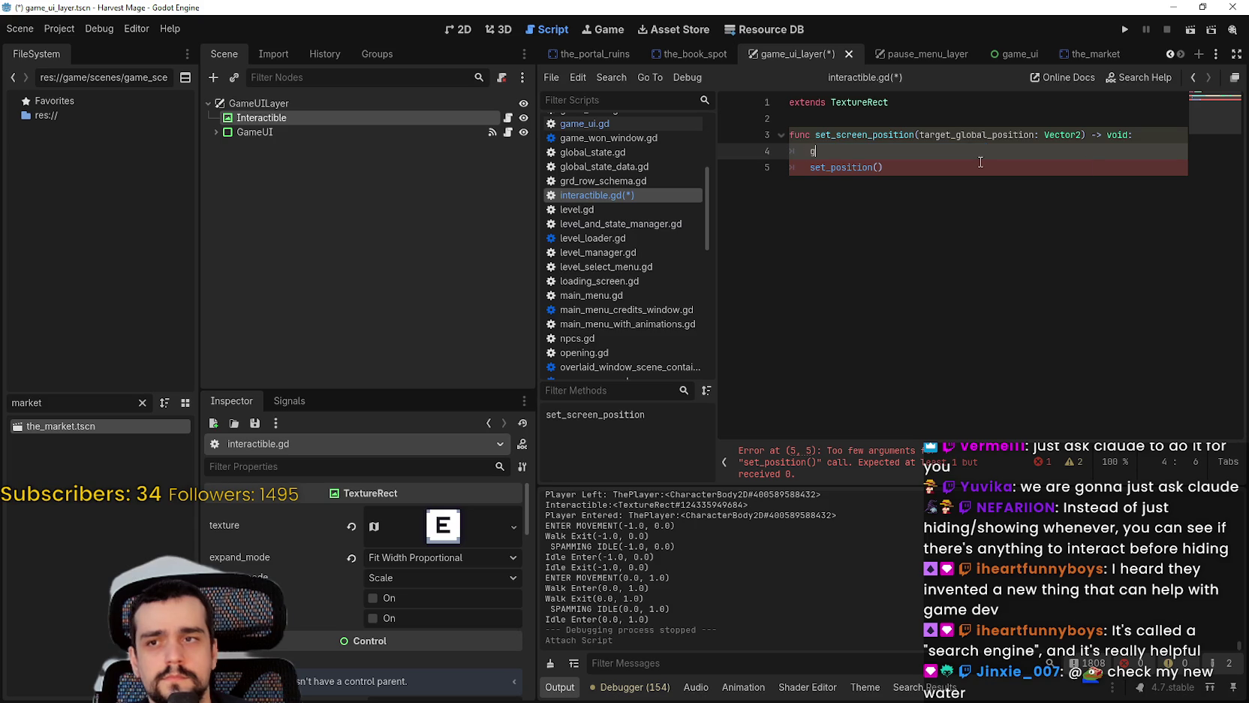
Step: Start an unfinished get_ call on line 4, then open the shared water screenshot in Discord
type("get_")
key("Down")
key("Down")
key("Down")
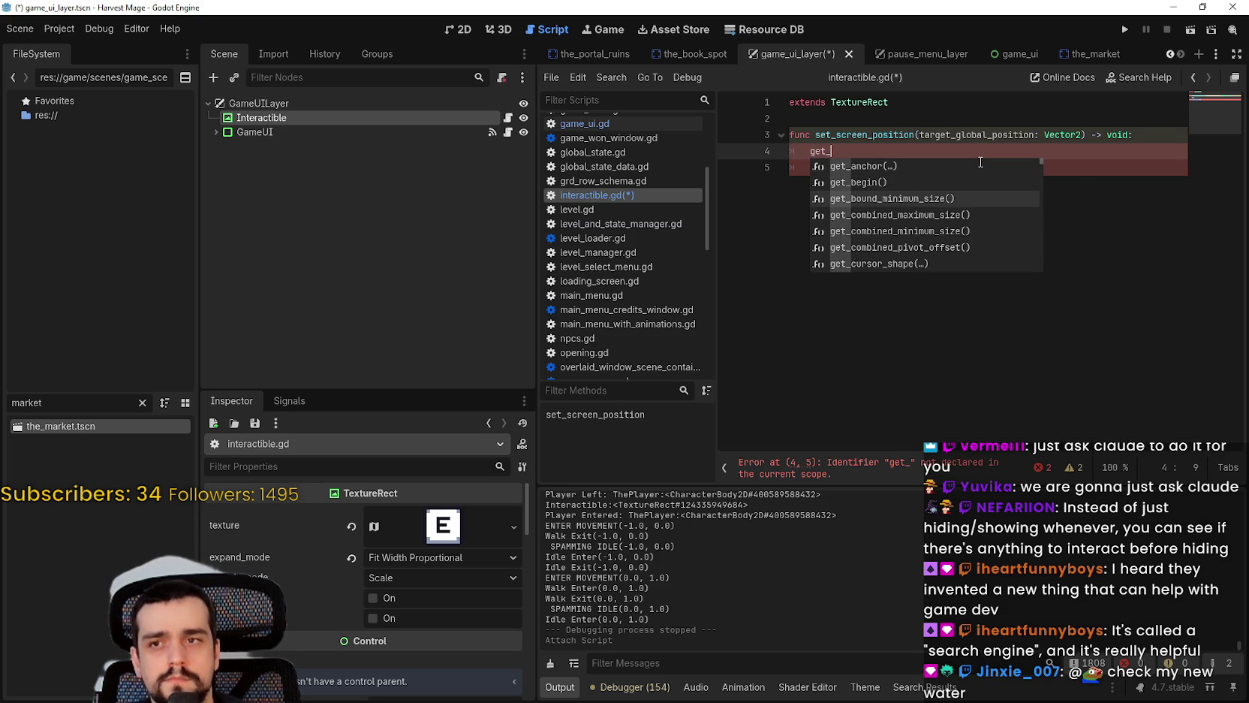
key("Down")
key("Down")
key("Down")
key("Down")
key("Down")
key("Down")
key("Down")
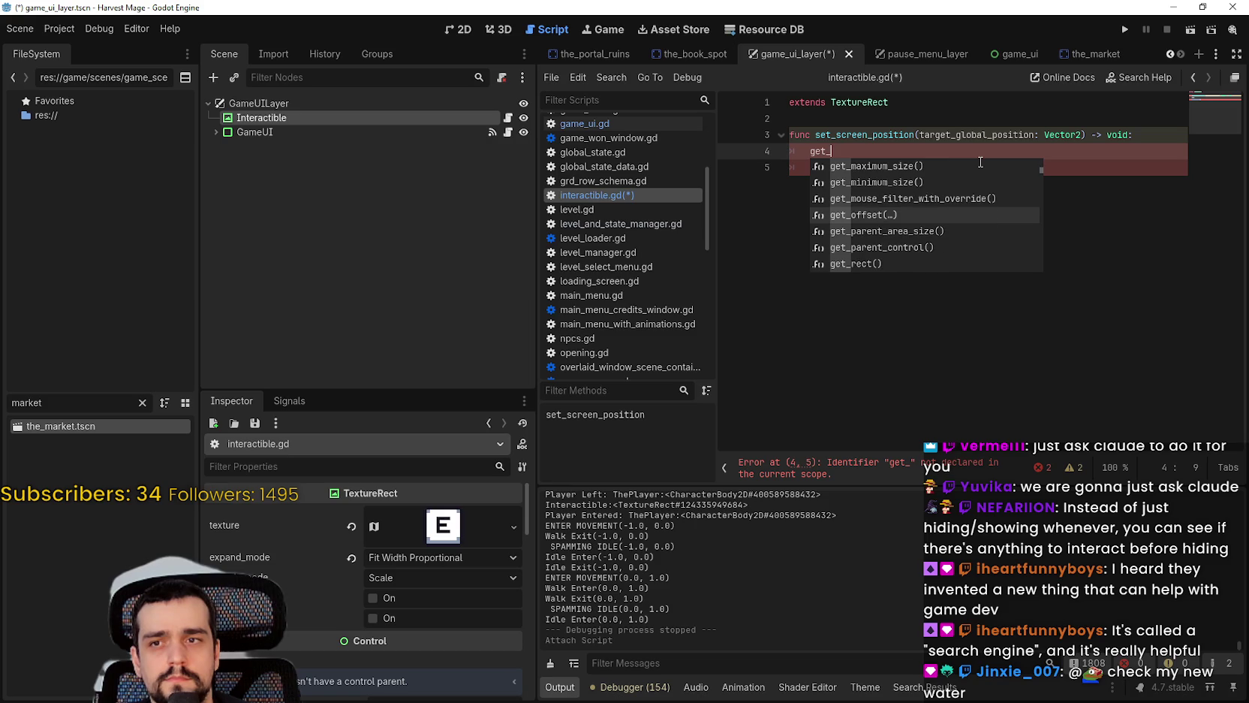
left_click(980, 162)
type("set_pos")
key("Return")
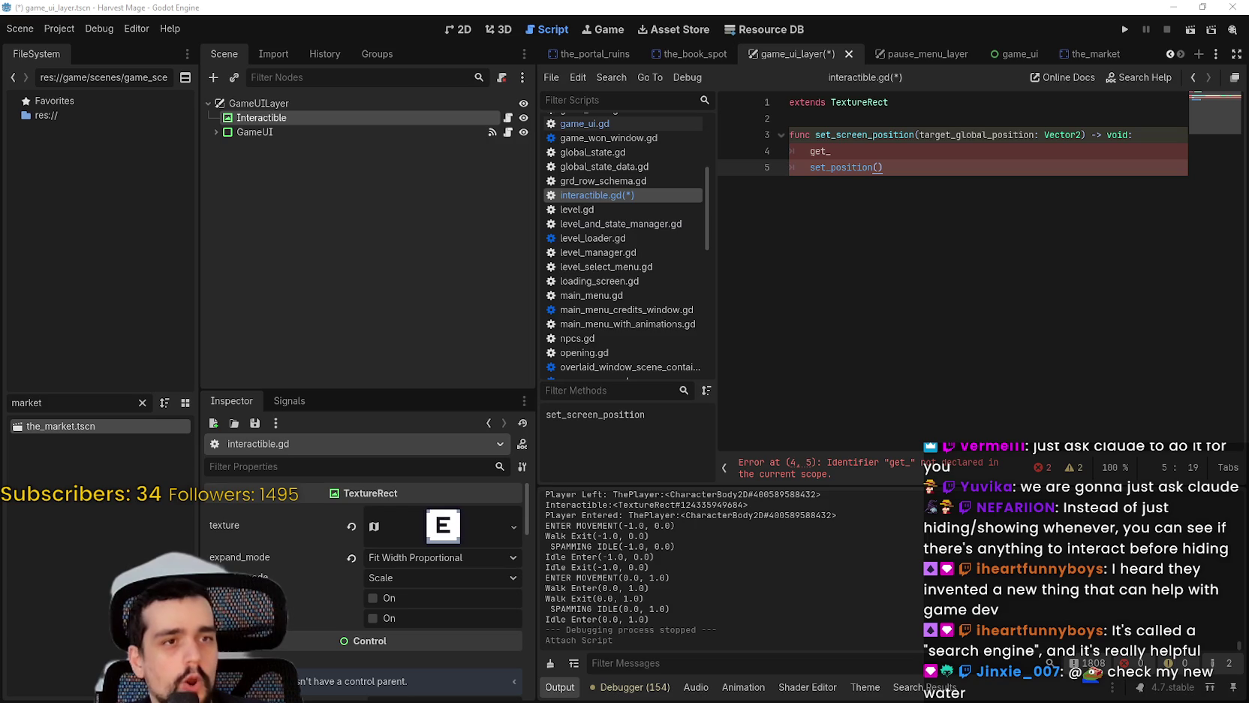
left_click_drag(1248, 129, 505, 23)
left_click(705, 247)
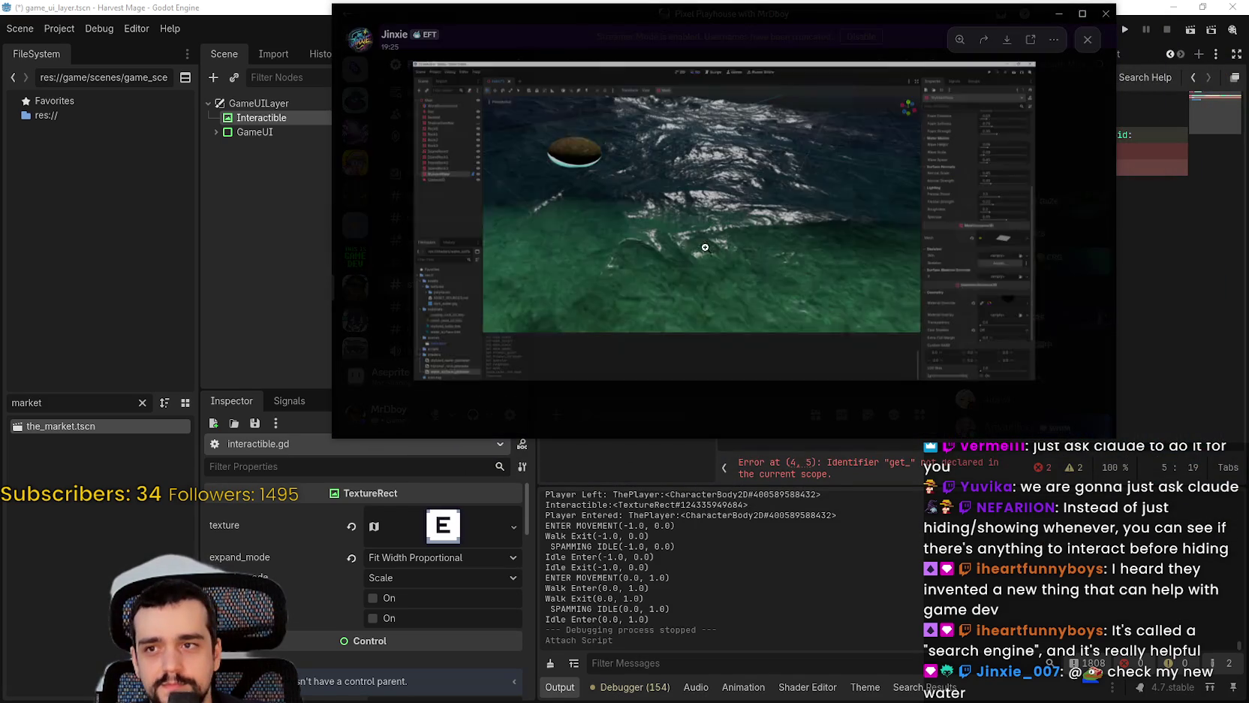
Step: Maximize and zoom the water screenshot, then close the viewer and return to Godot
left_click(1081, 14)
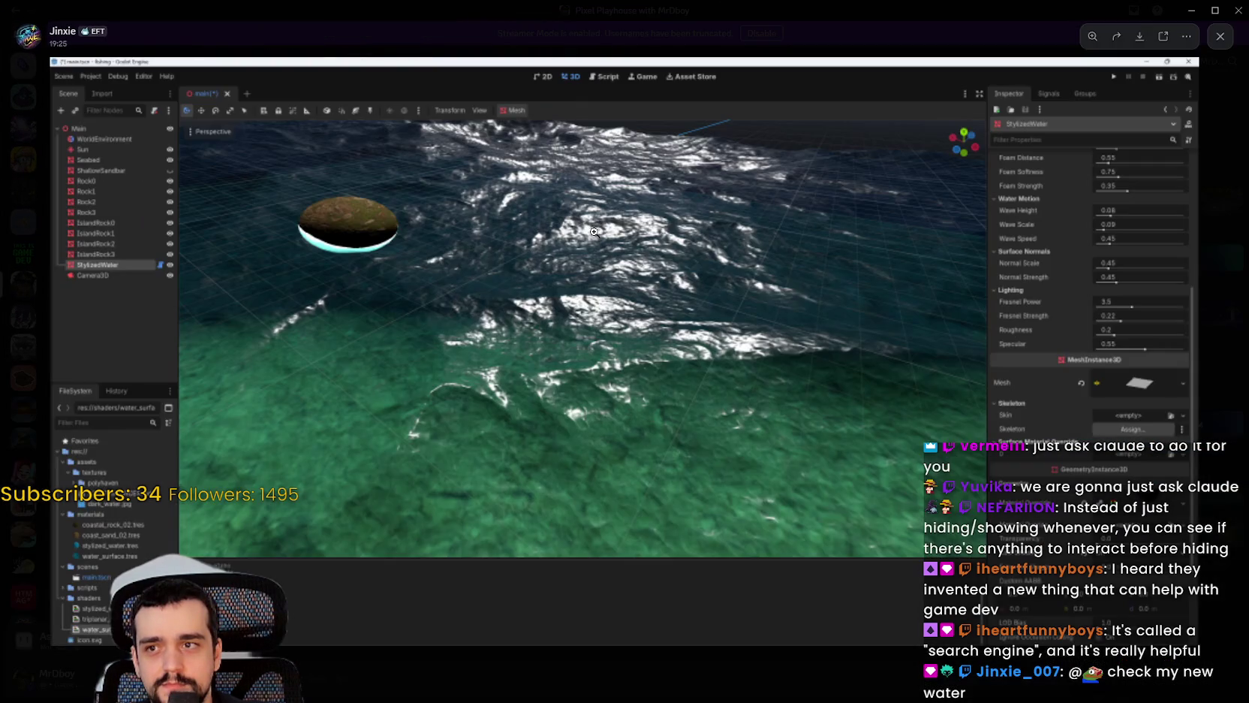
left_click(594, 231)
left_click(628, 410)
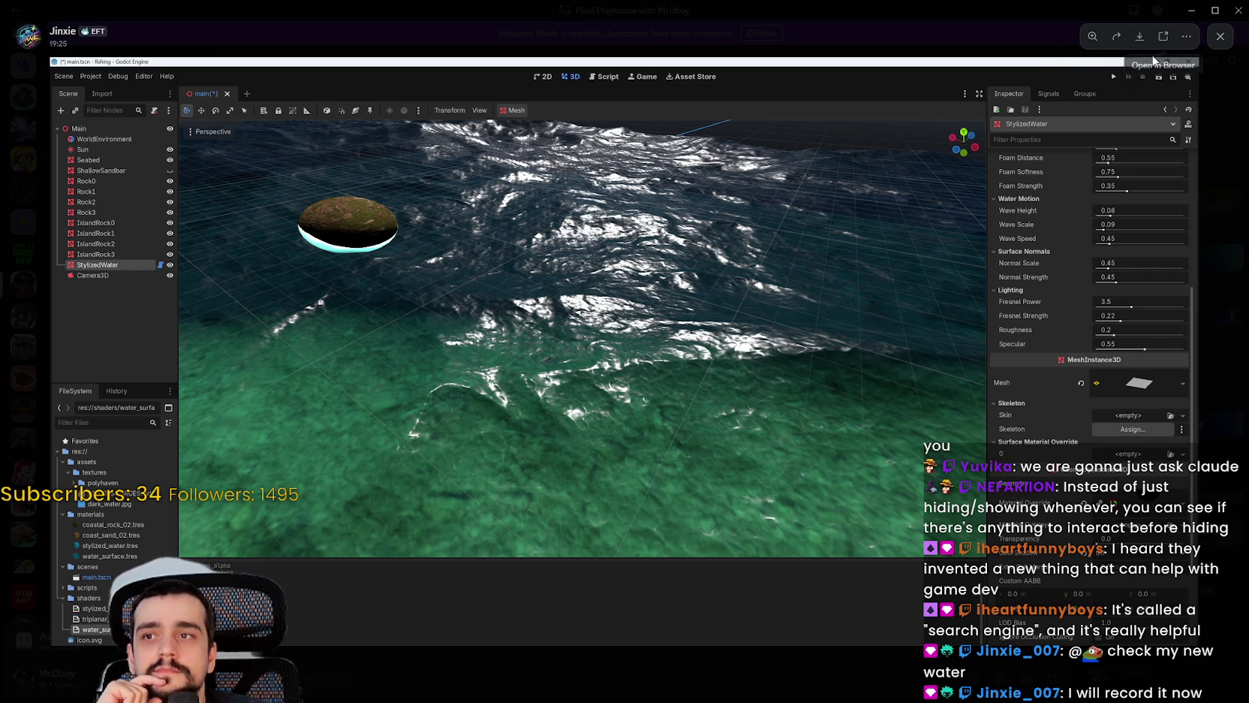
left_click(1214, 9)
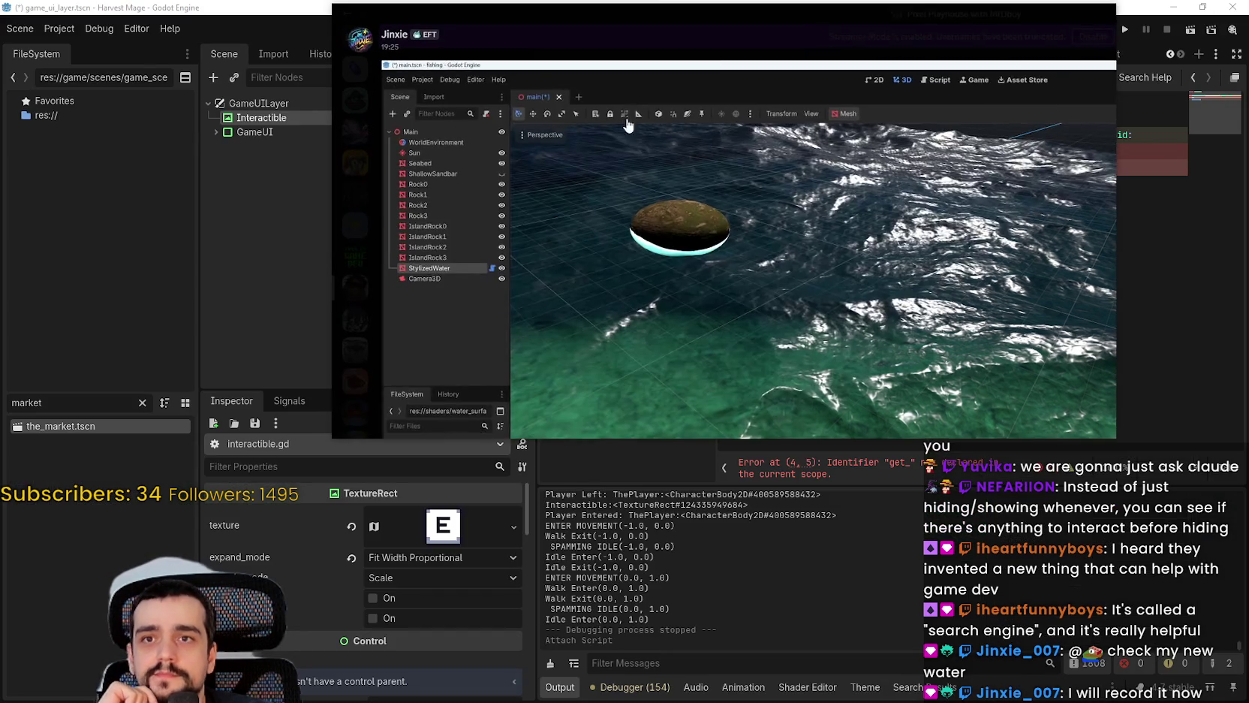
left_click(639, 33)
key("alt+Tab")
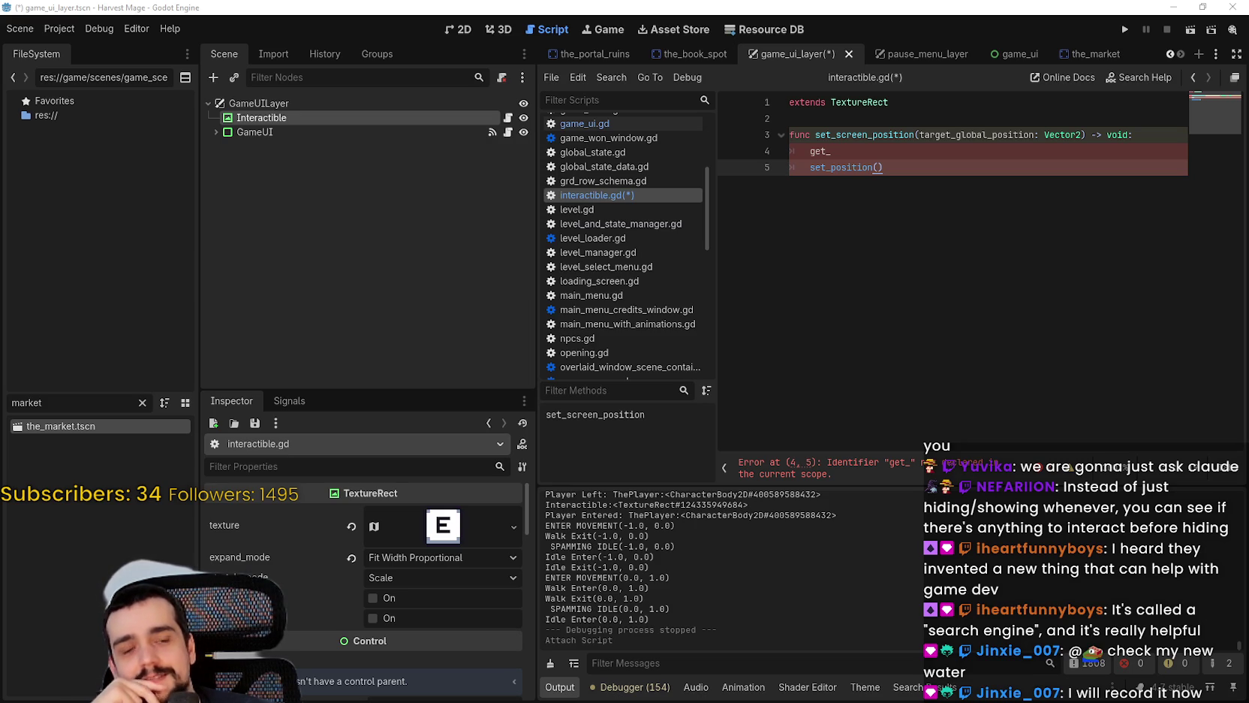
Step: Write var screen_pos = get_global_transform_with_canvas() * target_global_position on line 4
double_click(877, 151)
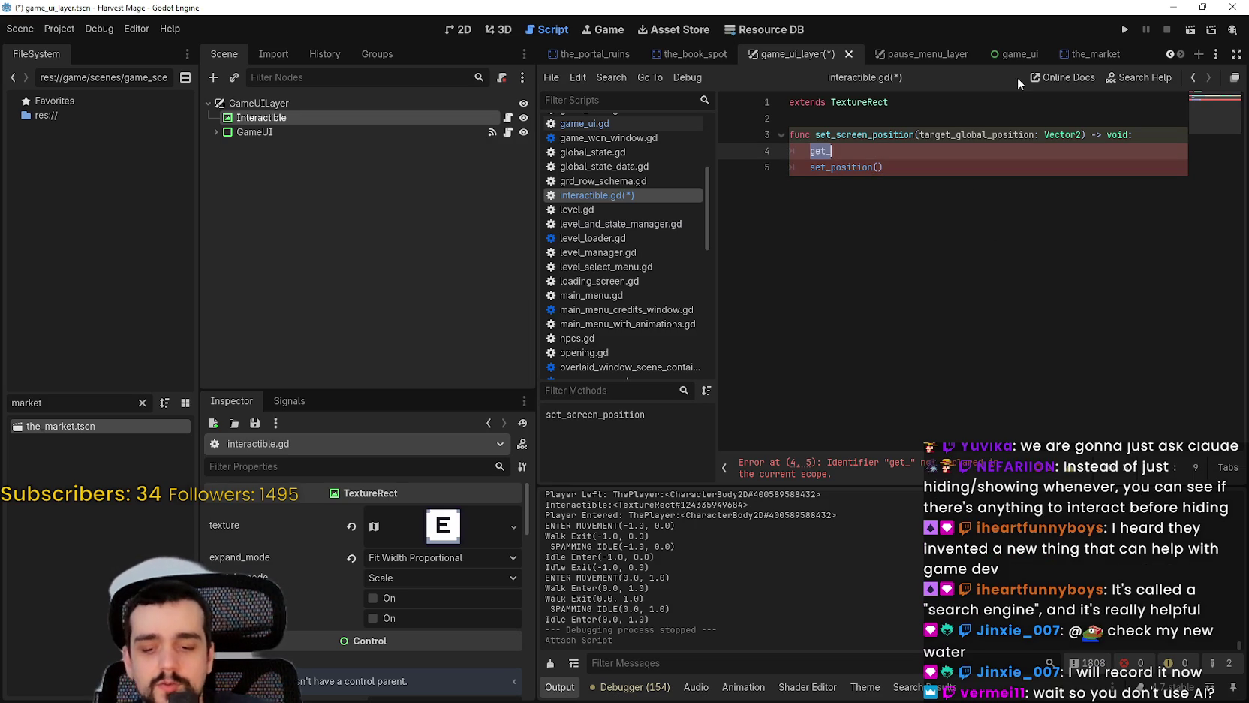
type("global")
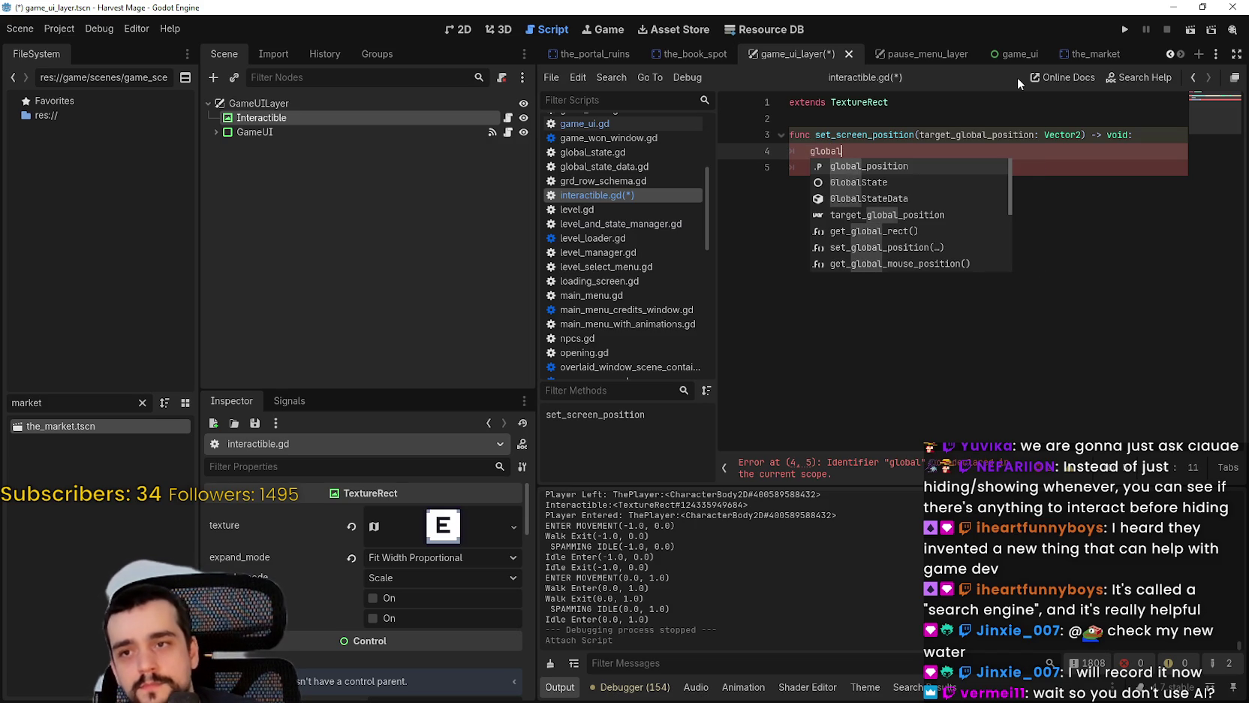
key("Down")
key("Down")
key("Down")
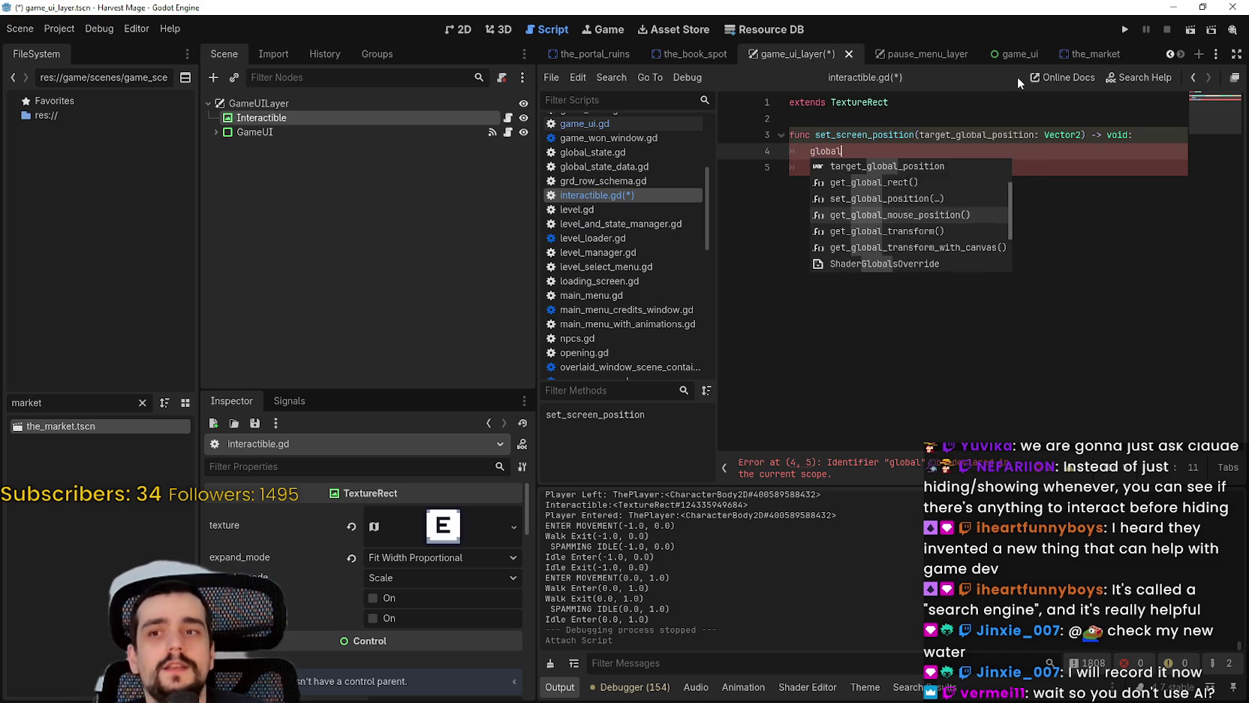
key("Down")
key("Down")
key("Down")
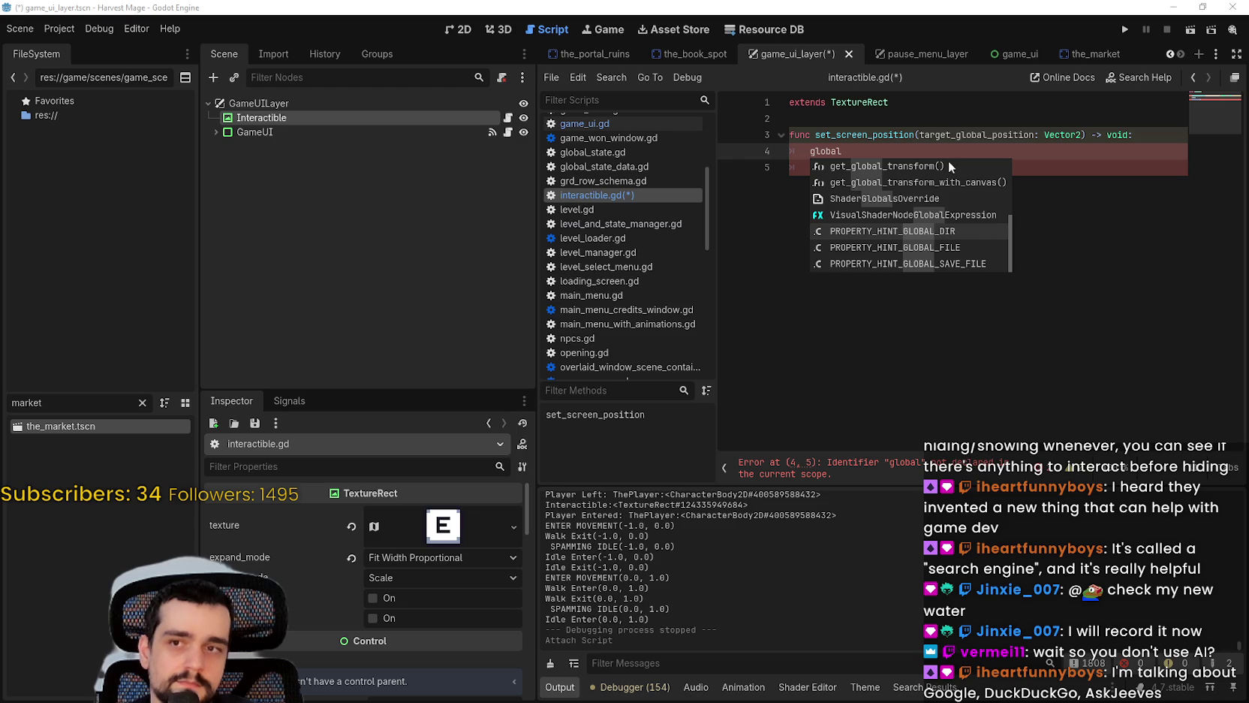
left_click_drag(841, 151, 793, 149)
type("var sc")
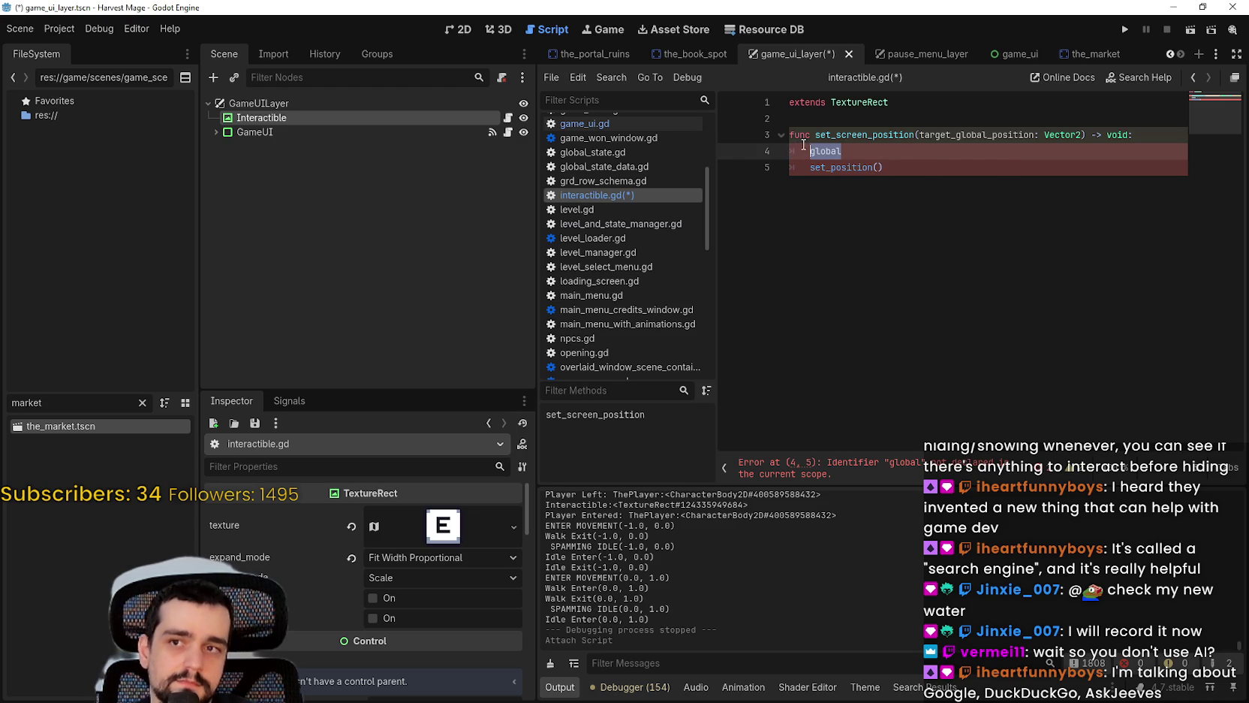
type("reen")
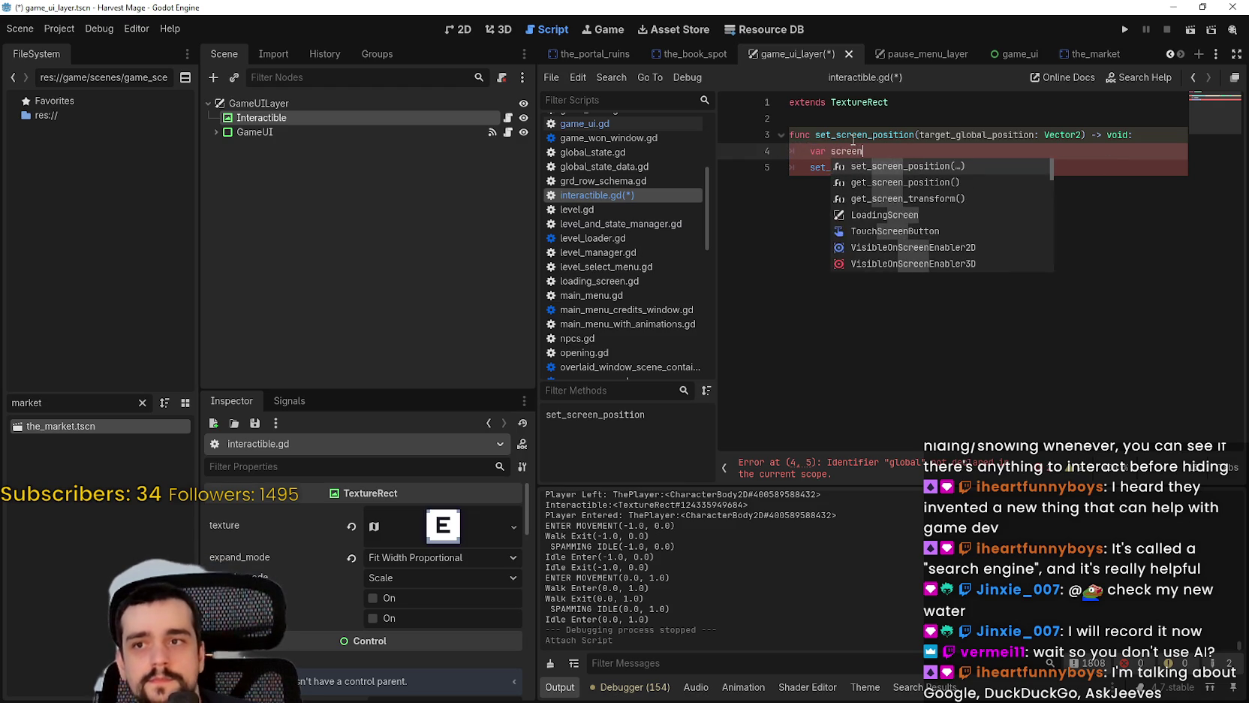
type("_pos = get_global")
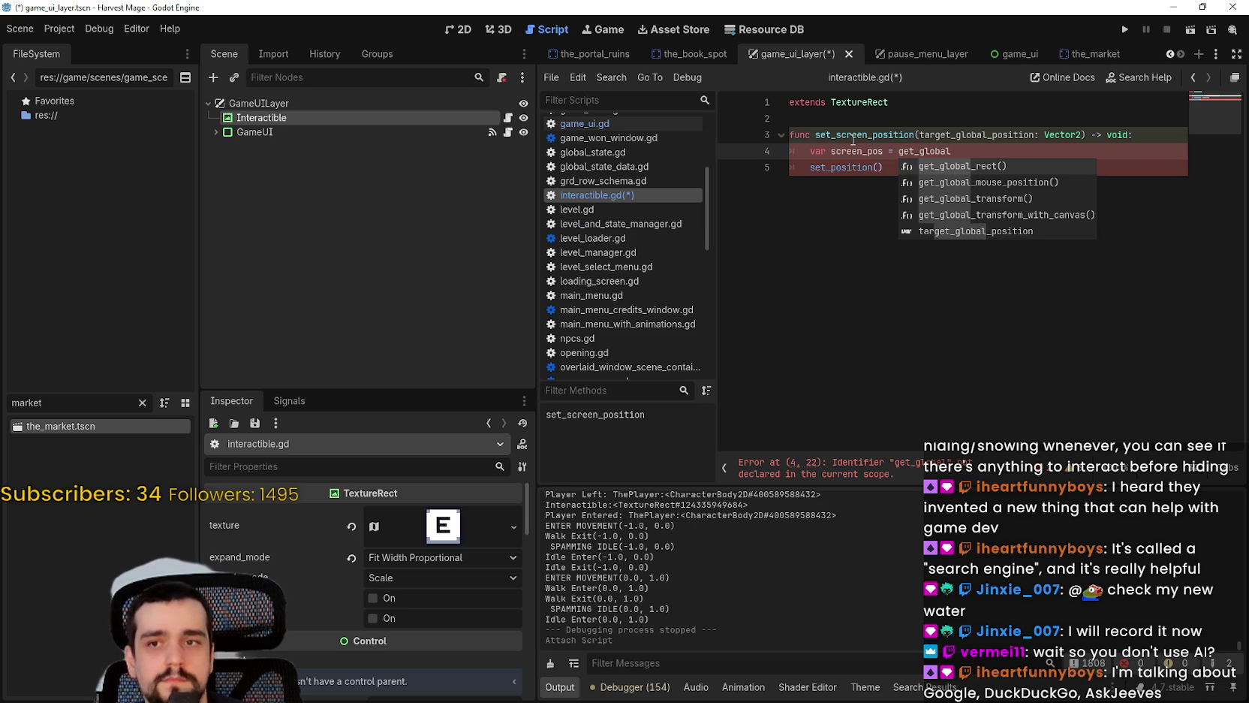
key("Down")
key("Down")
key("Down")
key("Return")
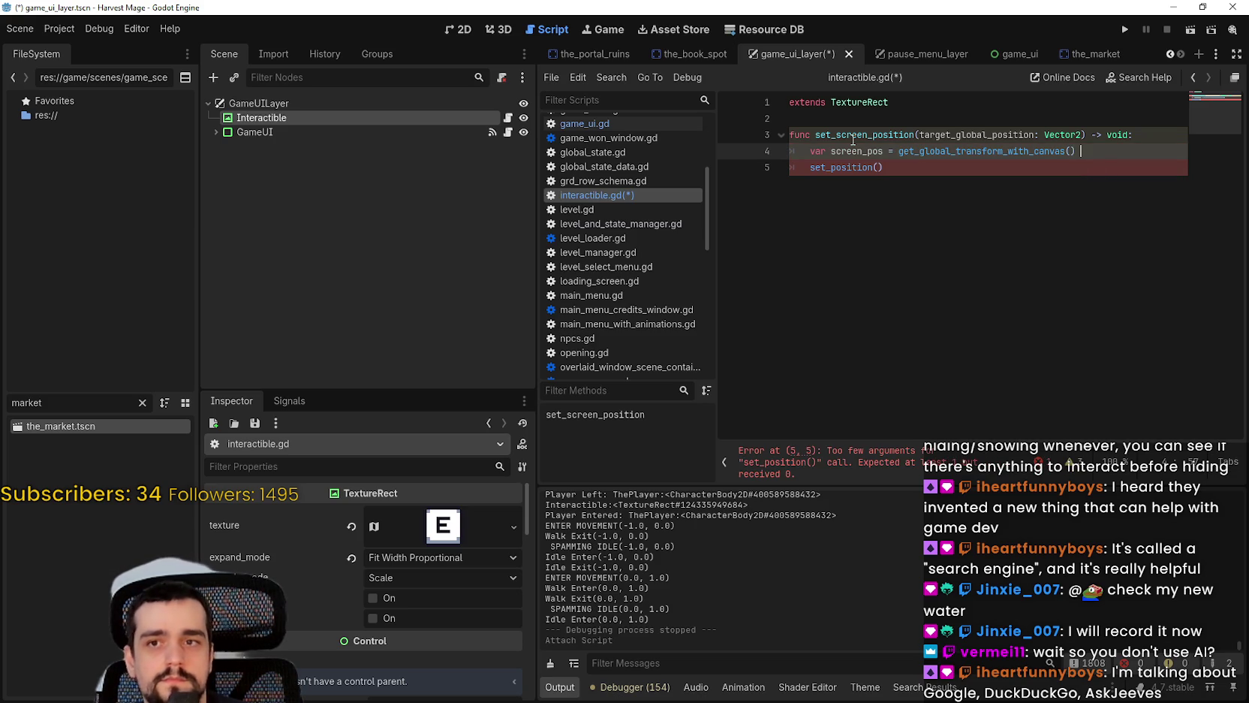
type("* ")
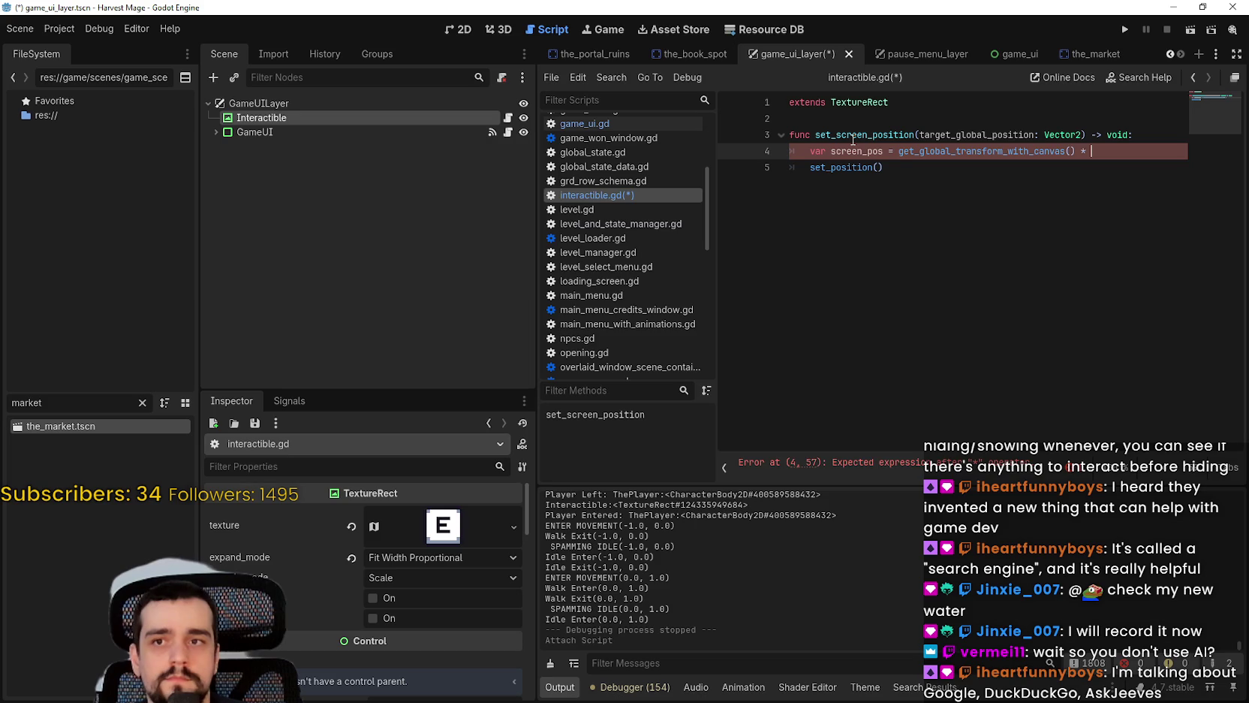
type("target_")
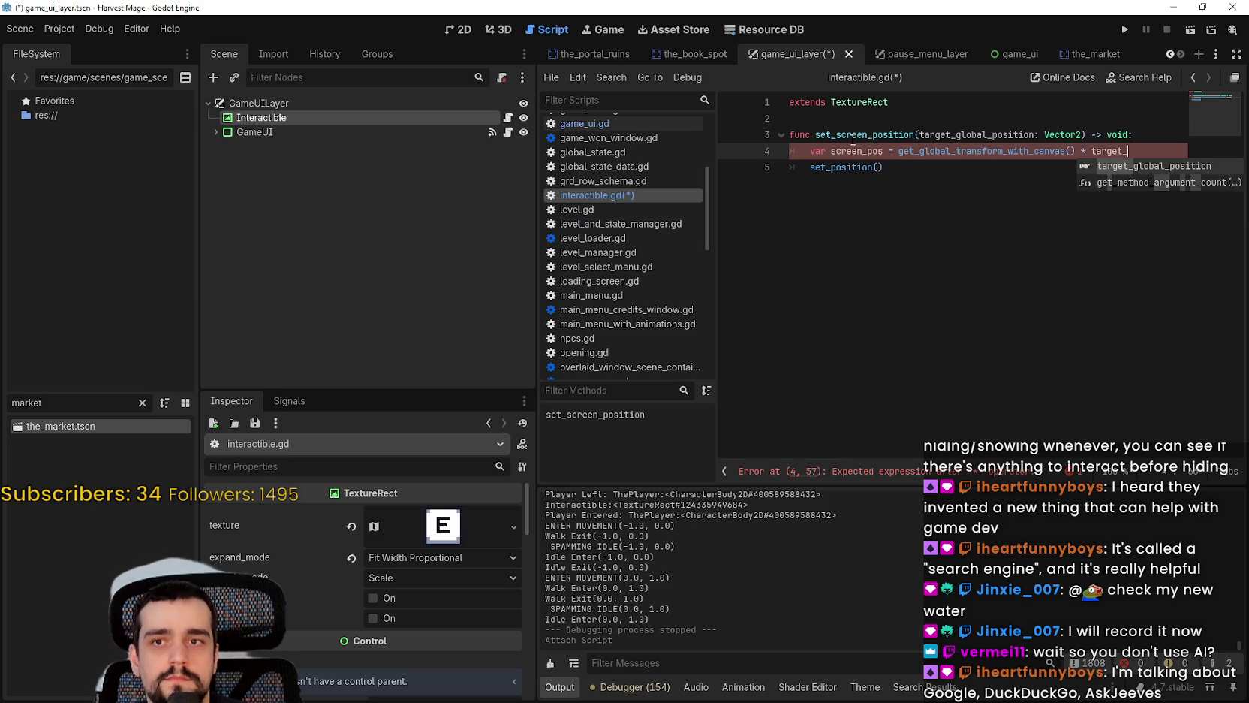
key("Return")
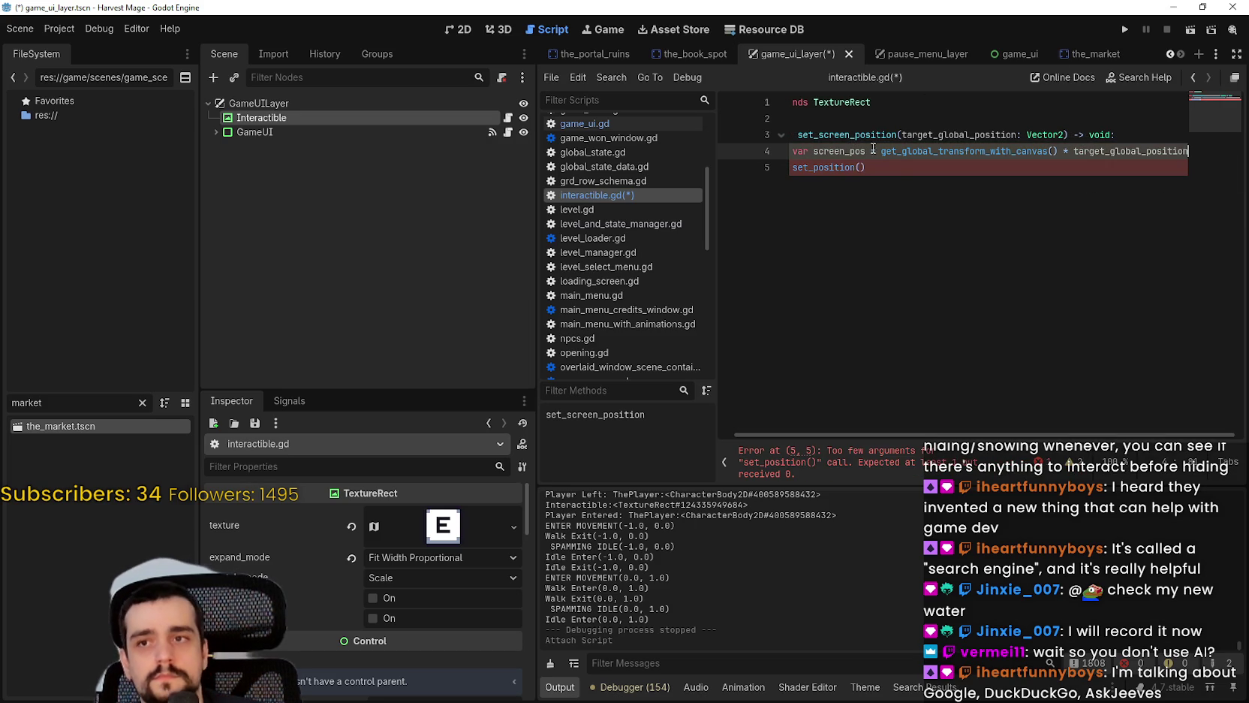
Step: Look up set_position's documentation and select line 5 for replacement
mouse_move(911, 155)
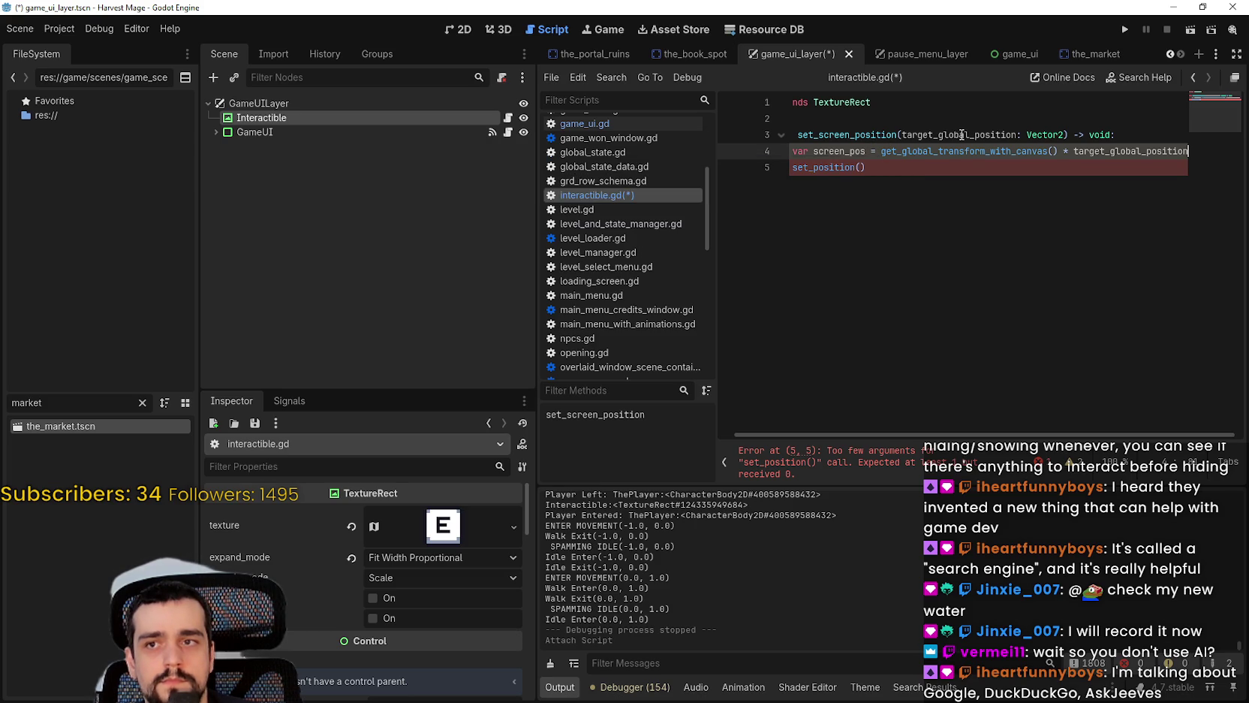
triple_click(905, 171)
left_click(904, 171)
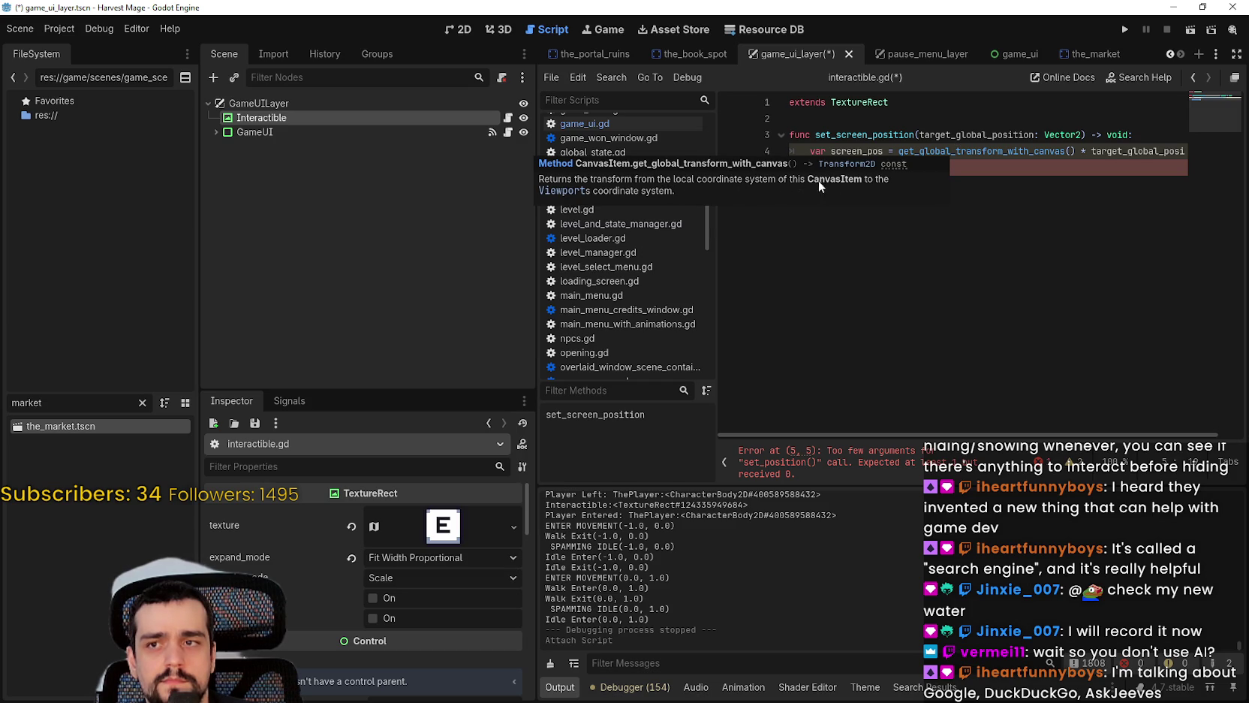
key("shift+Home")
key("shift+Home")
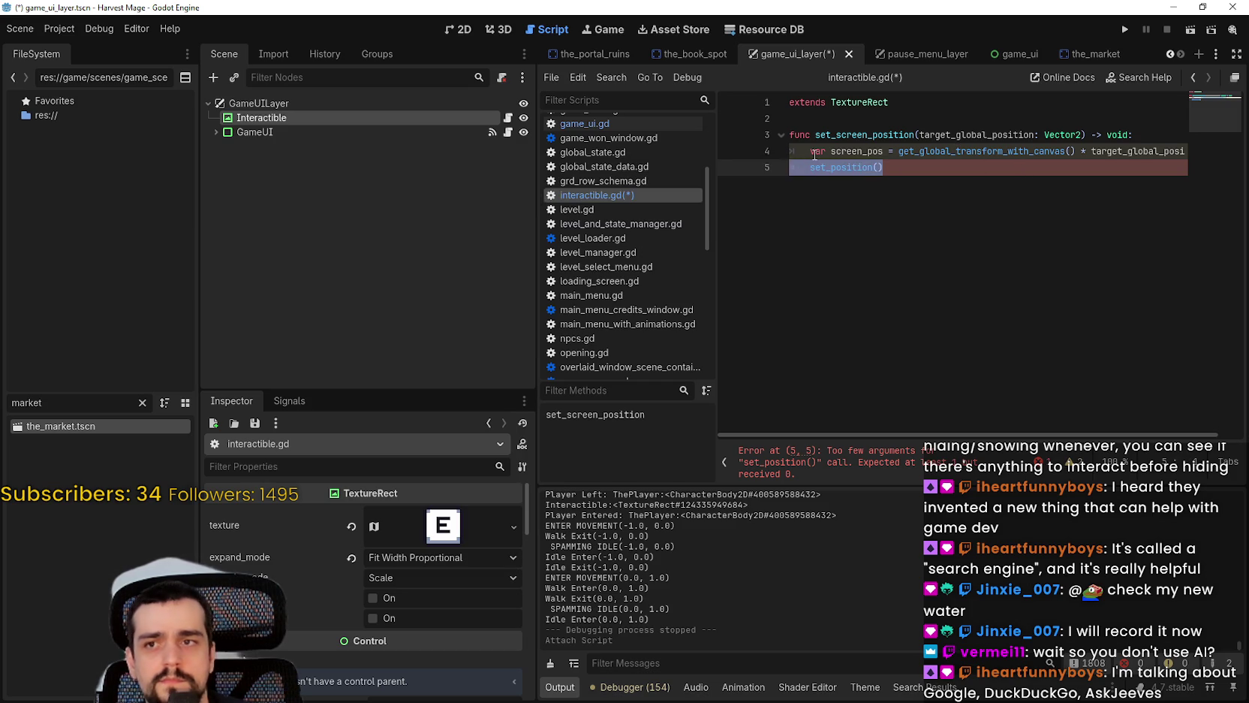
Step: Replace line 5 with print(screen_pos) and type screen_pos as Vector2 instead of Transform2D
type("print(screen_pos")
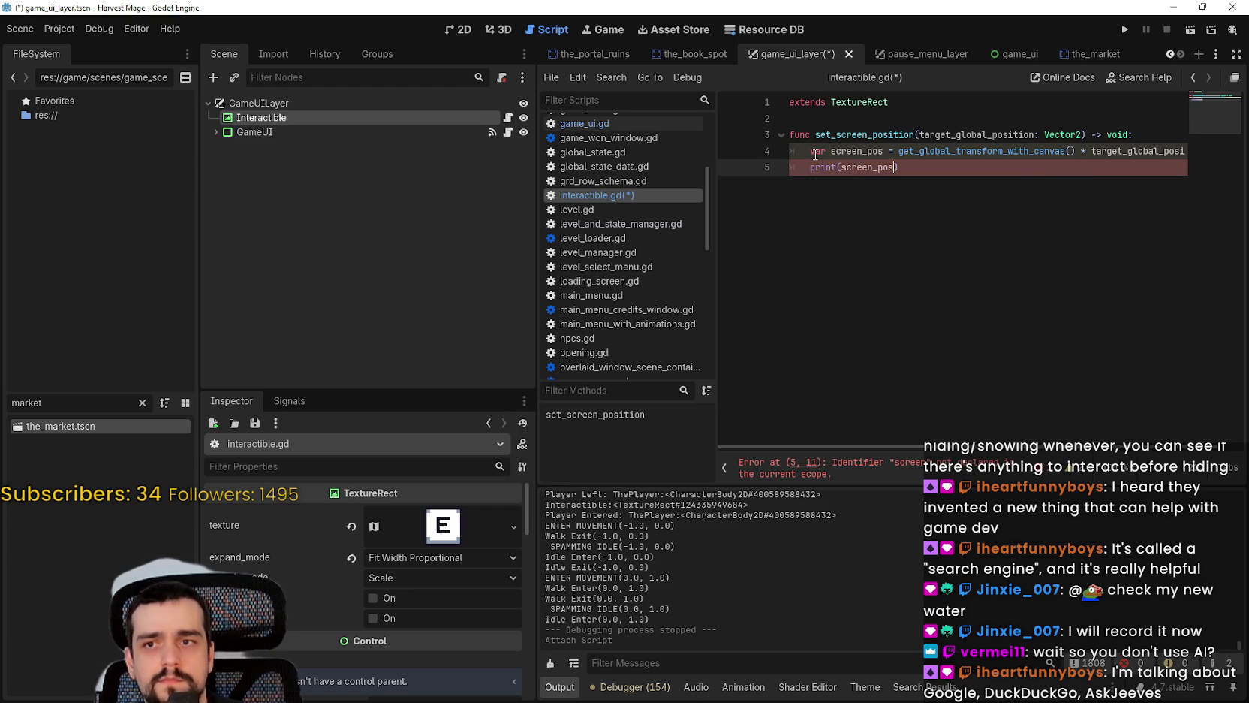
left_click(892, 150)
type(": Transform2")
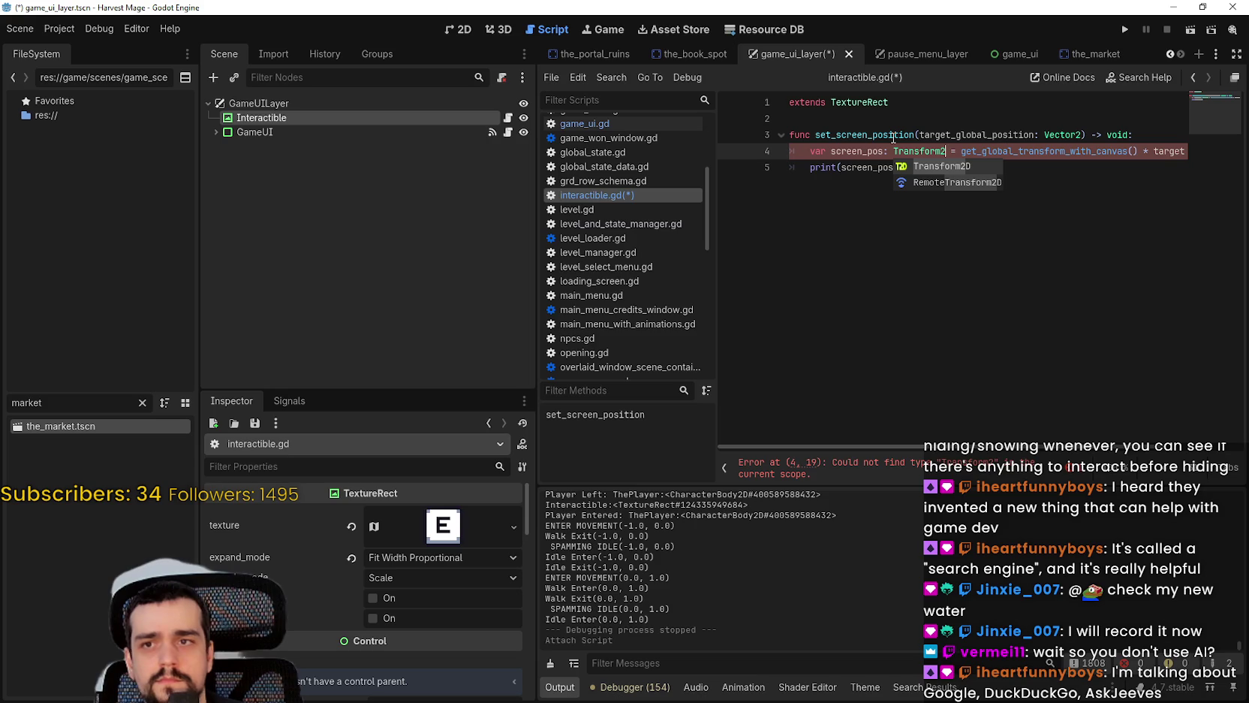
left_click(894, 119)
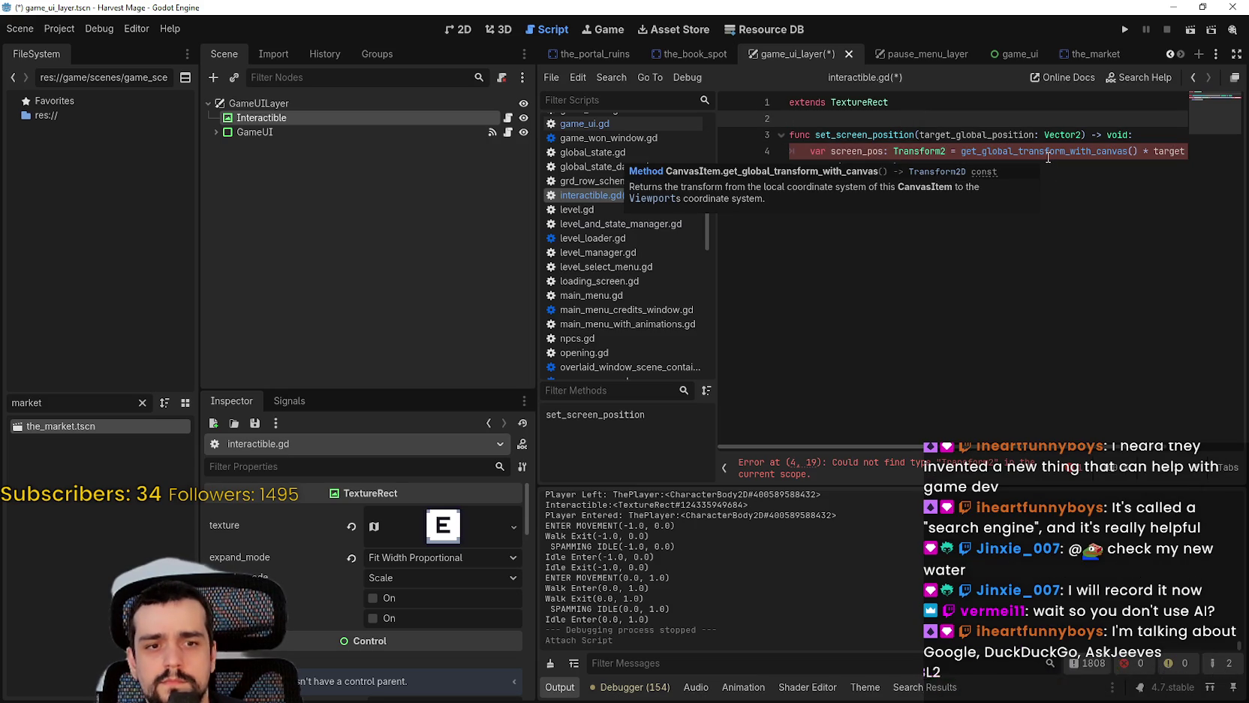
left_click(945, 151)
type("D")
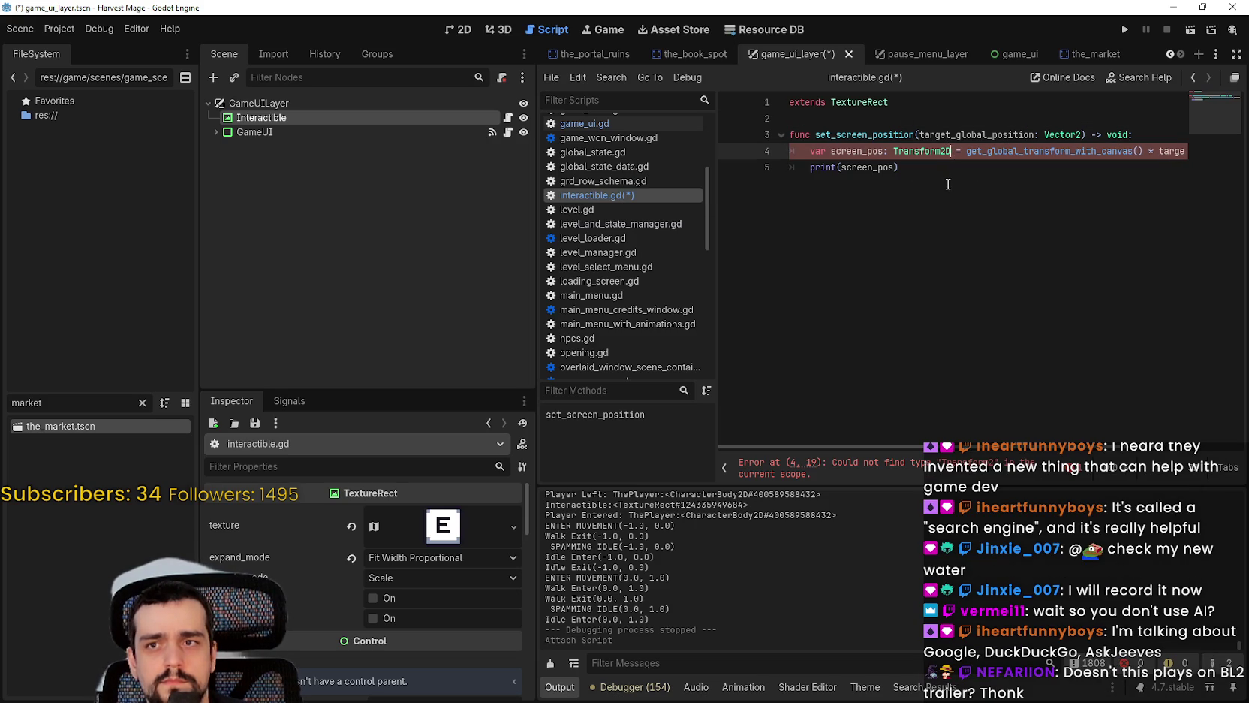
left_click(943, 168)
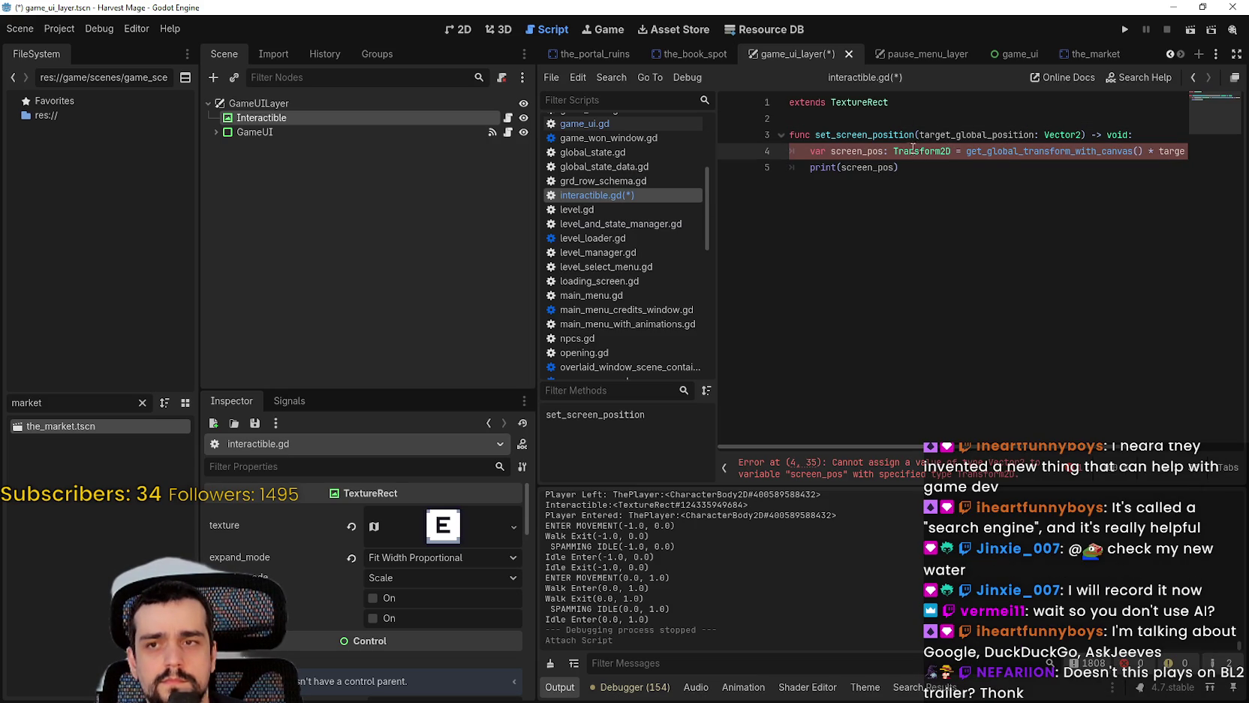
mouse_move(913, 150)
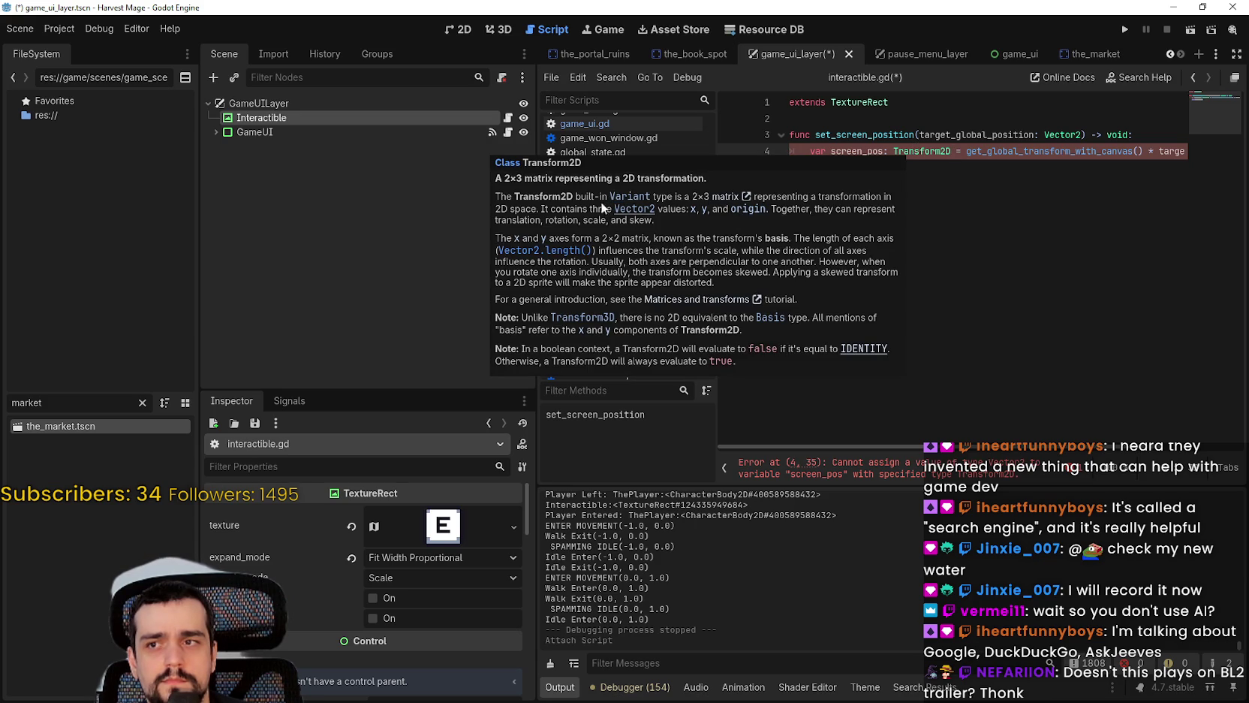
key("ctrl+BackSpace")
type("Vector2")
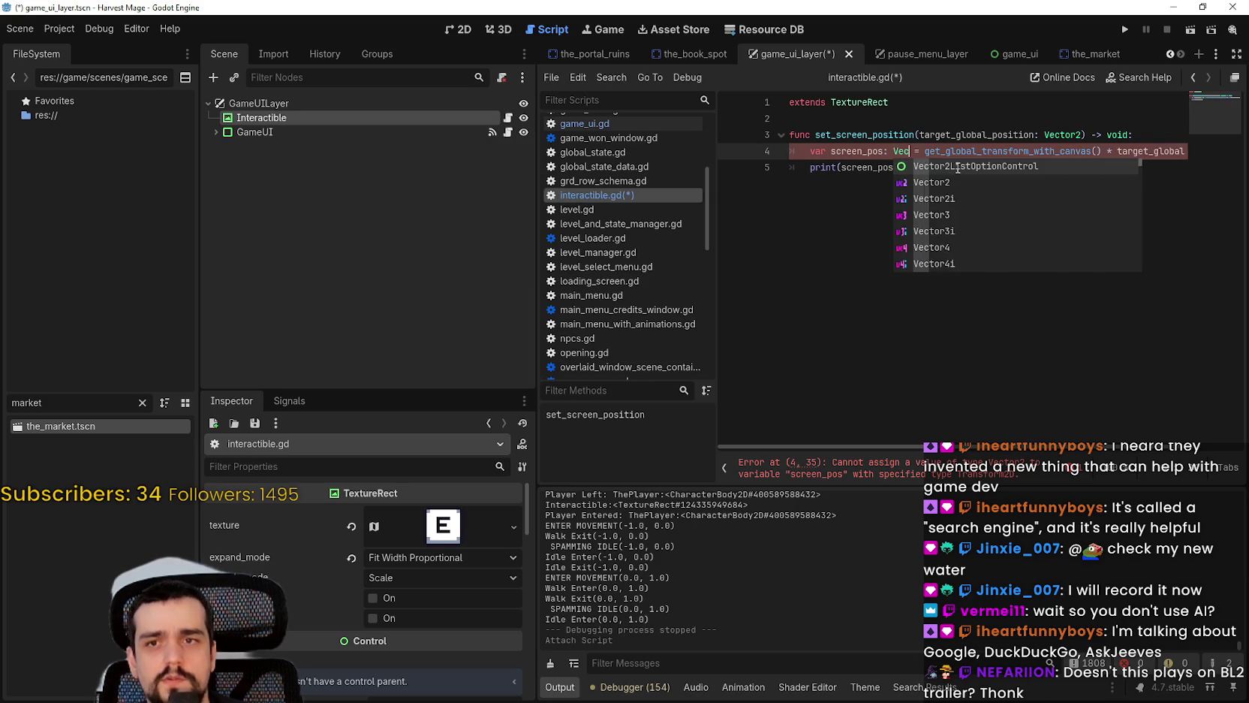
key("Escape")
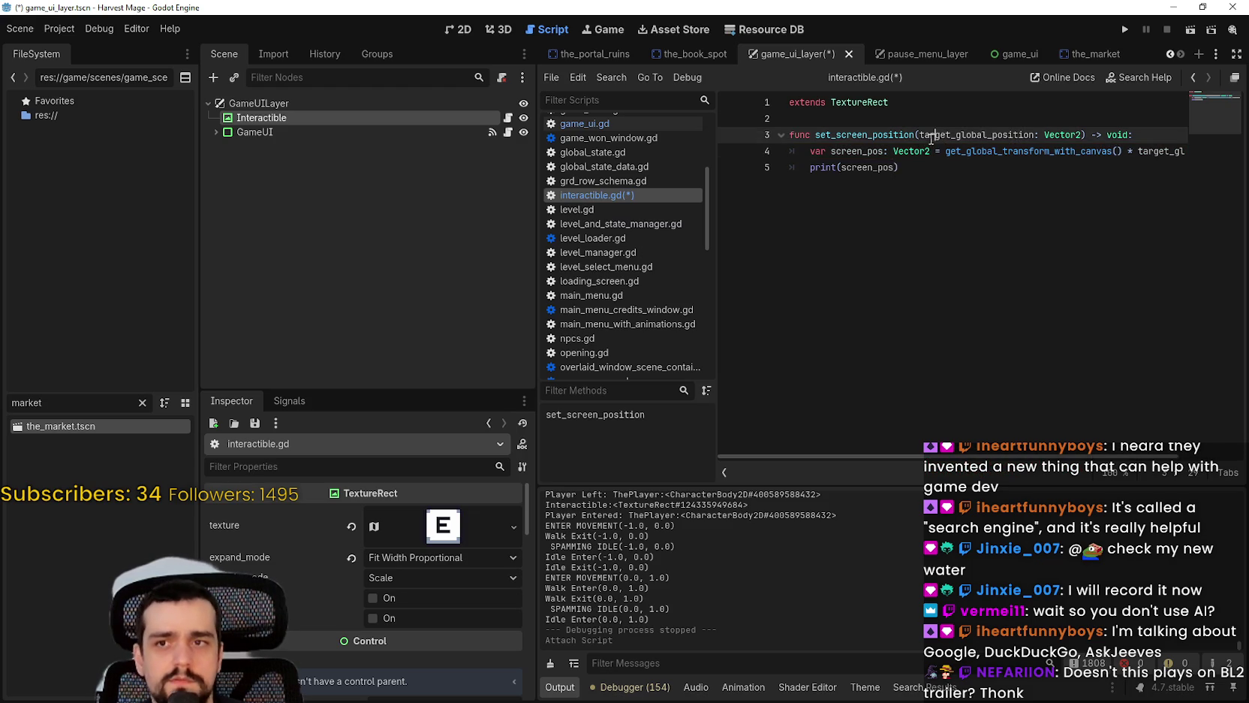
Step: Save interactible.gd and switch to the the_market scene
left_click(899, 167)
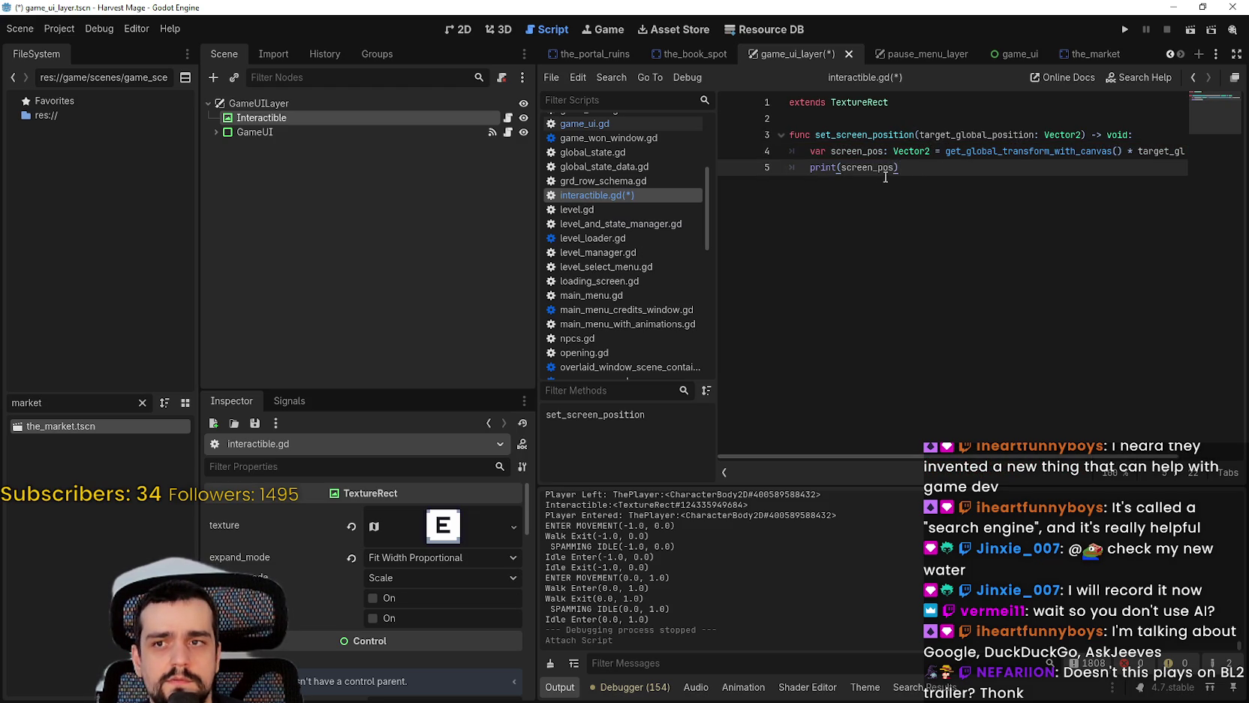
key("ctrl+s")
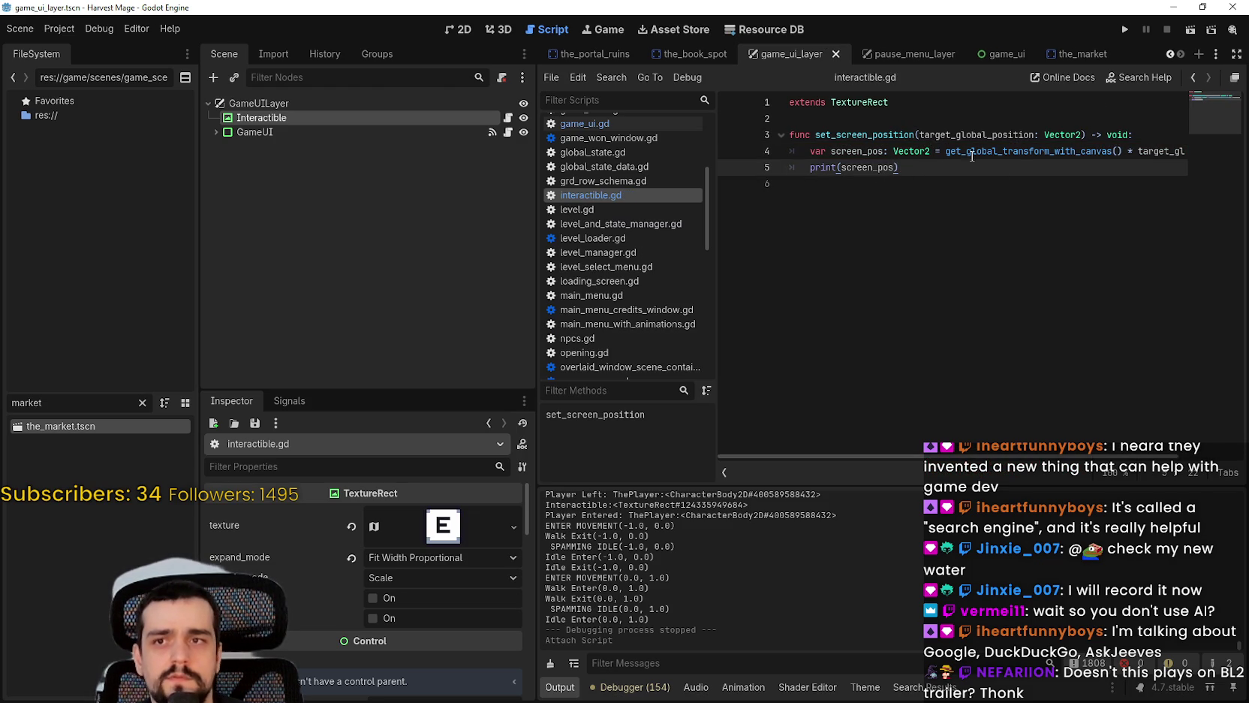
double_click(863, 134)
left_click(826, 187)
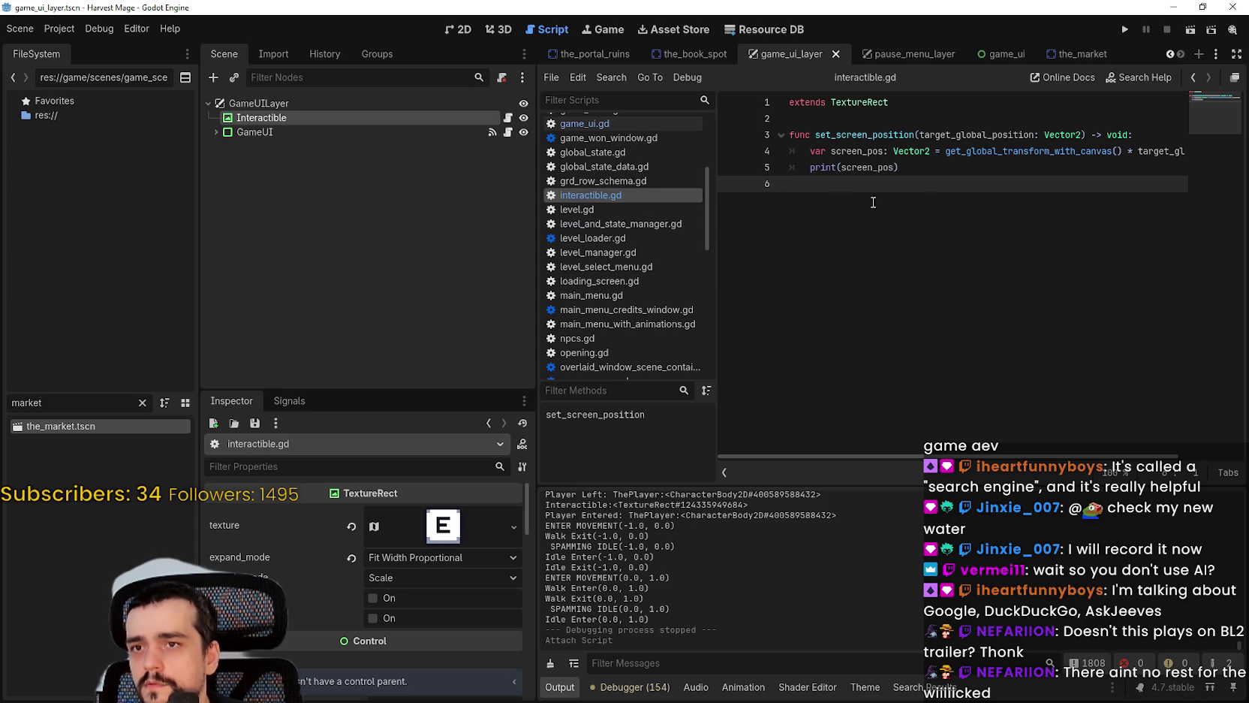
left_click(1048, 57)
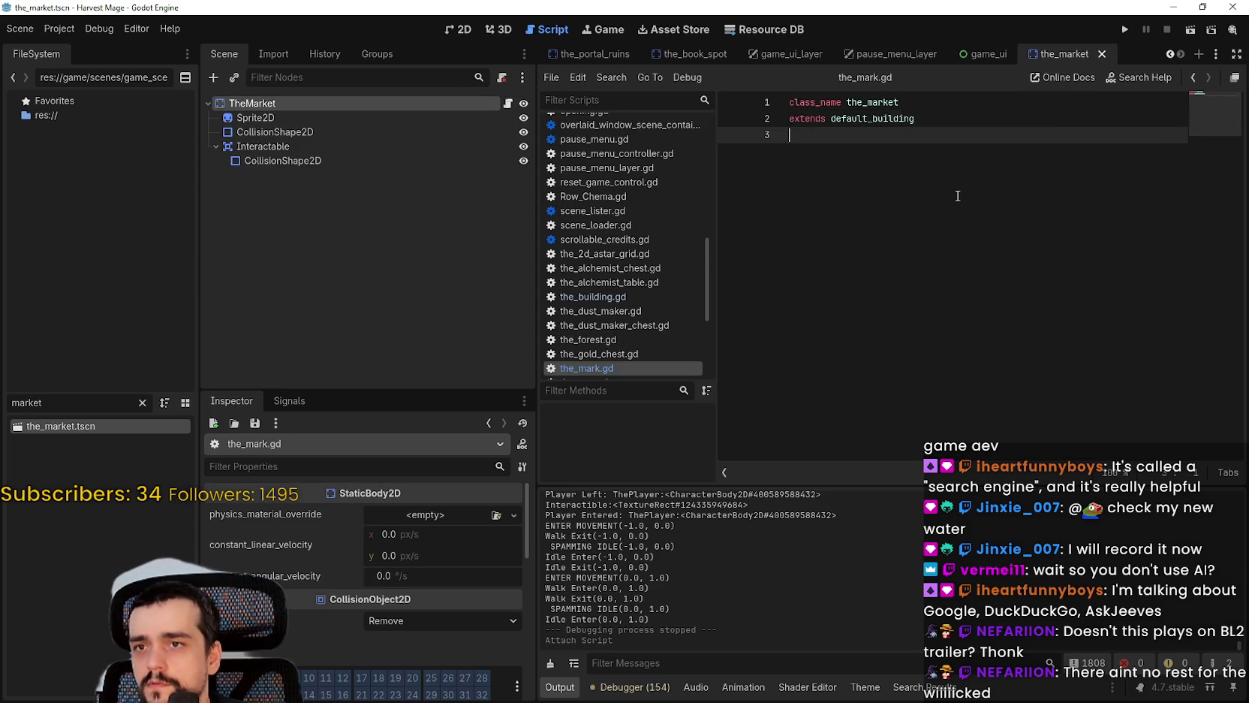
Step: Go to the default_building definition and start a set_screen_position line after the show() call
right_click(875, 121)
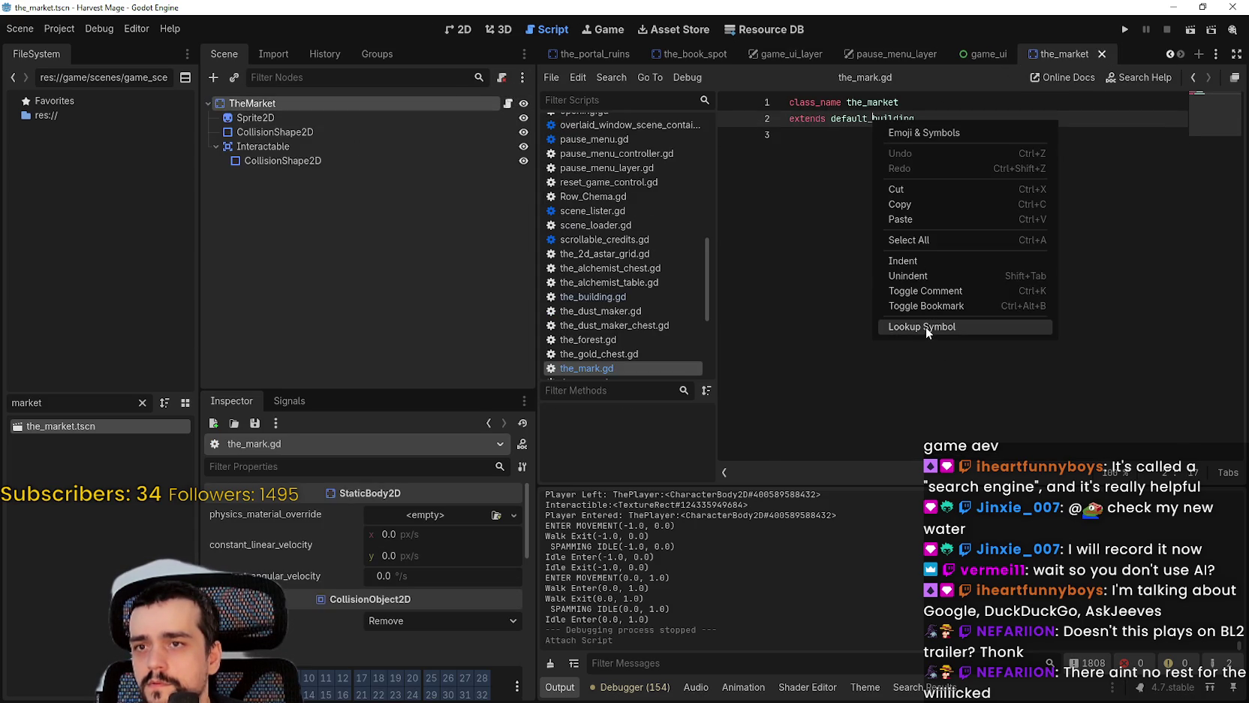
left_click(924, 327)
left_click(1119, 283)
left_click(1149, 283)
key("Return")
type("set_screen_position")
key("ctrl+BackSpace")
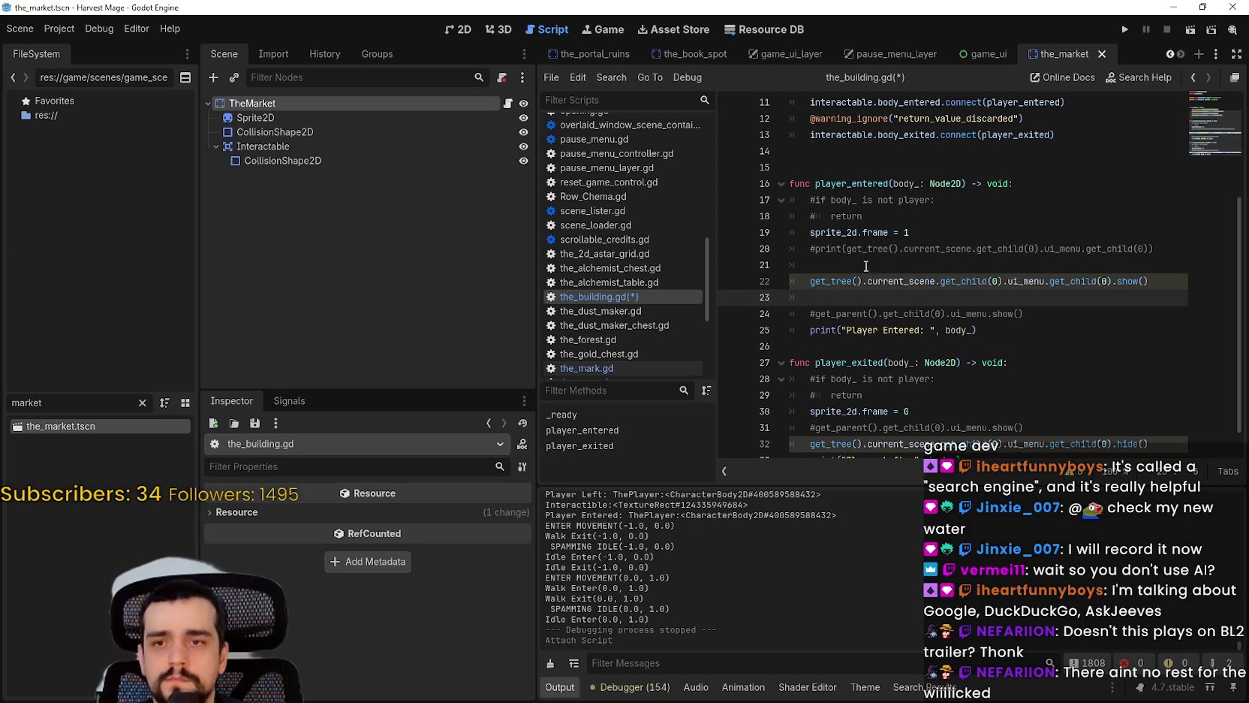
Step: Call set_screen_position() on the copied UI menu node path, save the_building.gd, and run the game
left_click_drag(810, 281, 1109, 279)
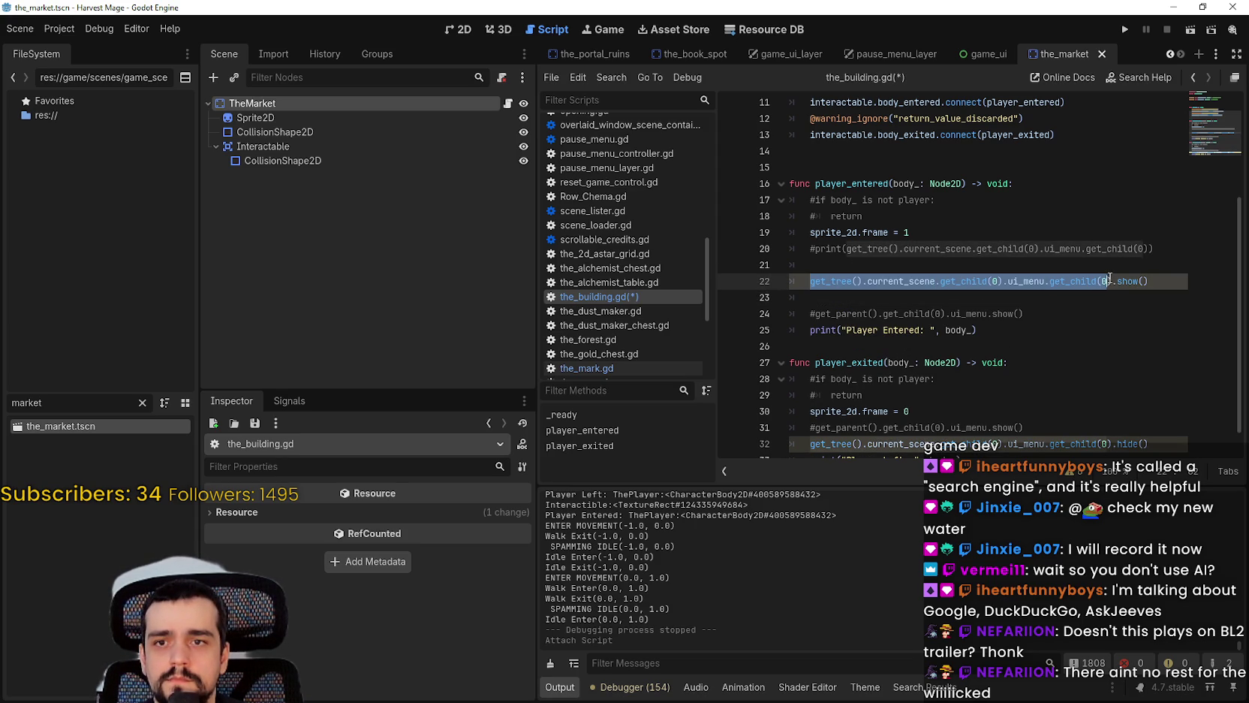
left_click(973, 295)
key("ctrl+z")
left_click(841, 281)
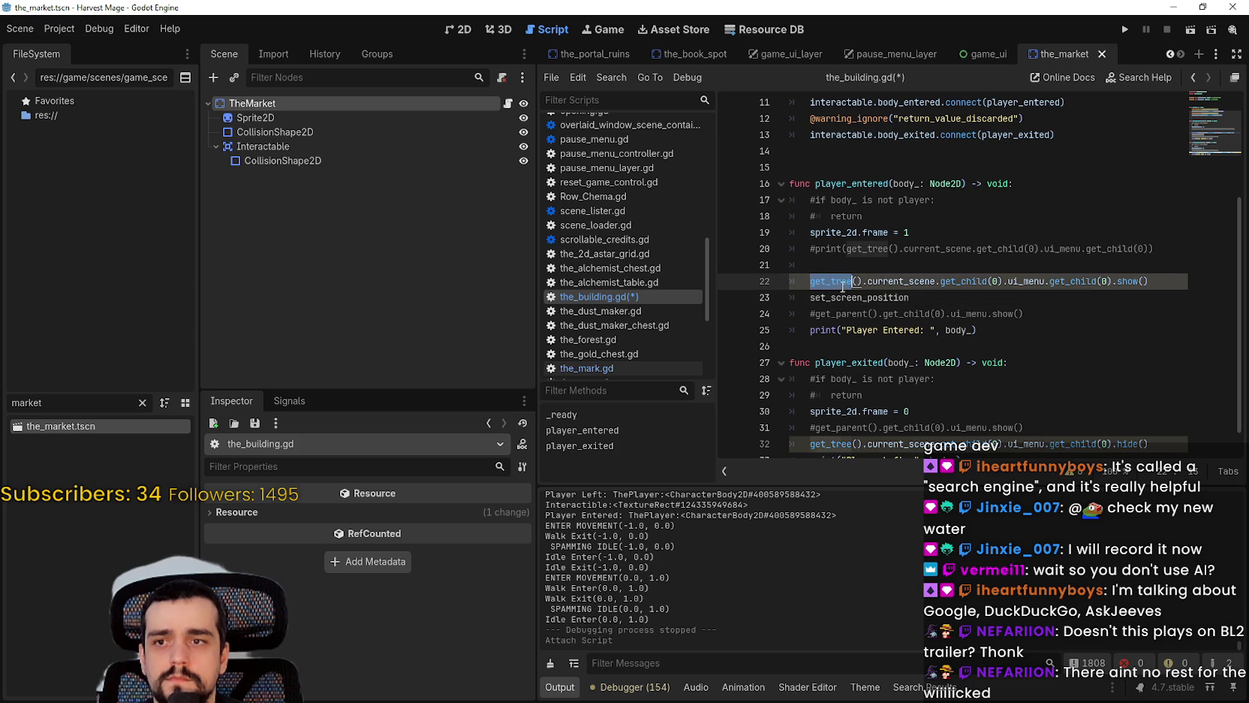
left_click_drag(809, 281, 1116, 281)
key("ctrl+c")
left_click(811, 298)
key("ctrl+v")
type(".")
scroll(1126, 293, "right", 1)
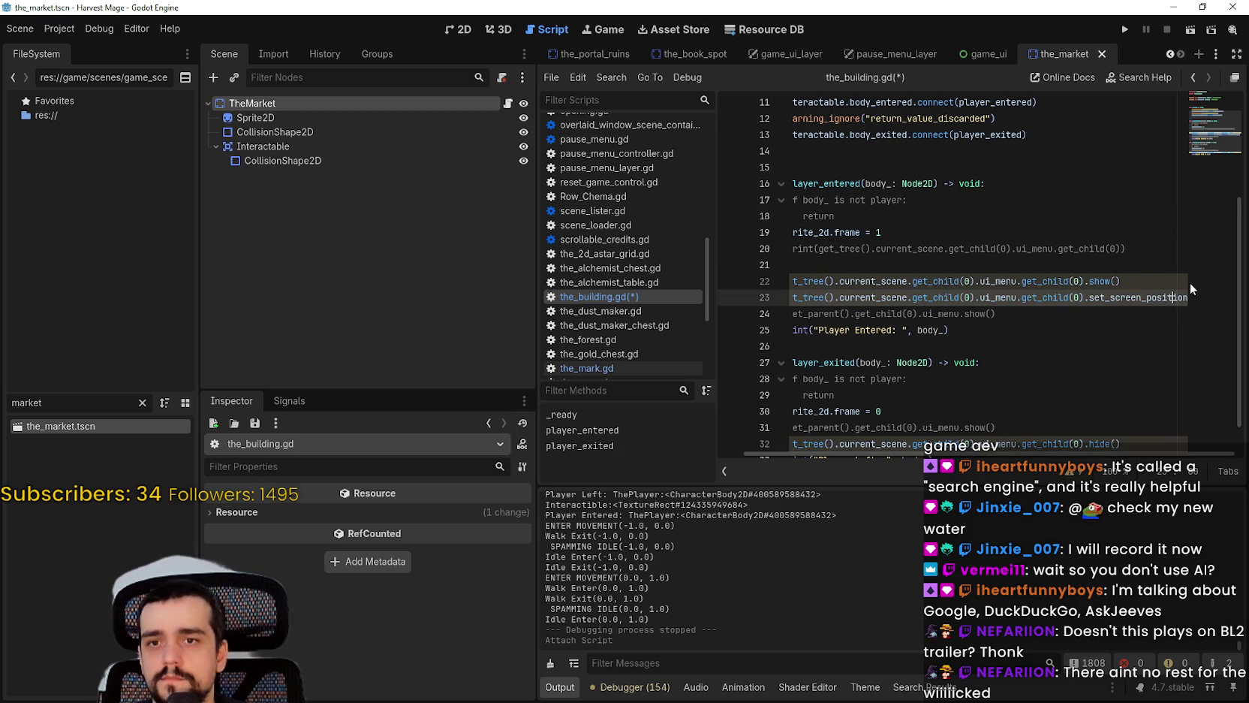
type("()")
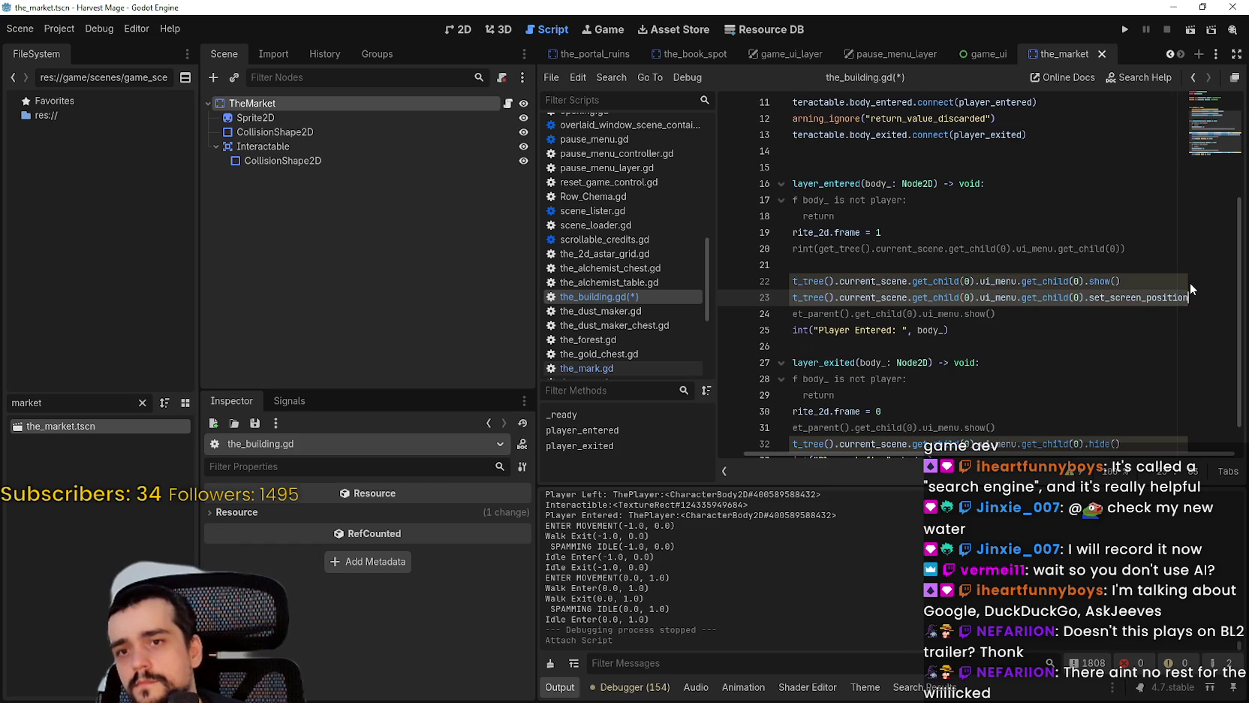
key("ctrl+s")
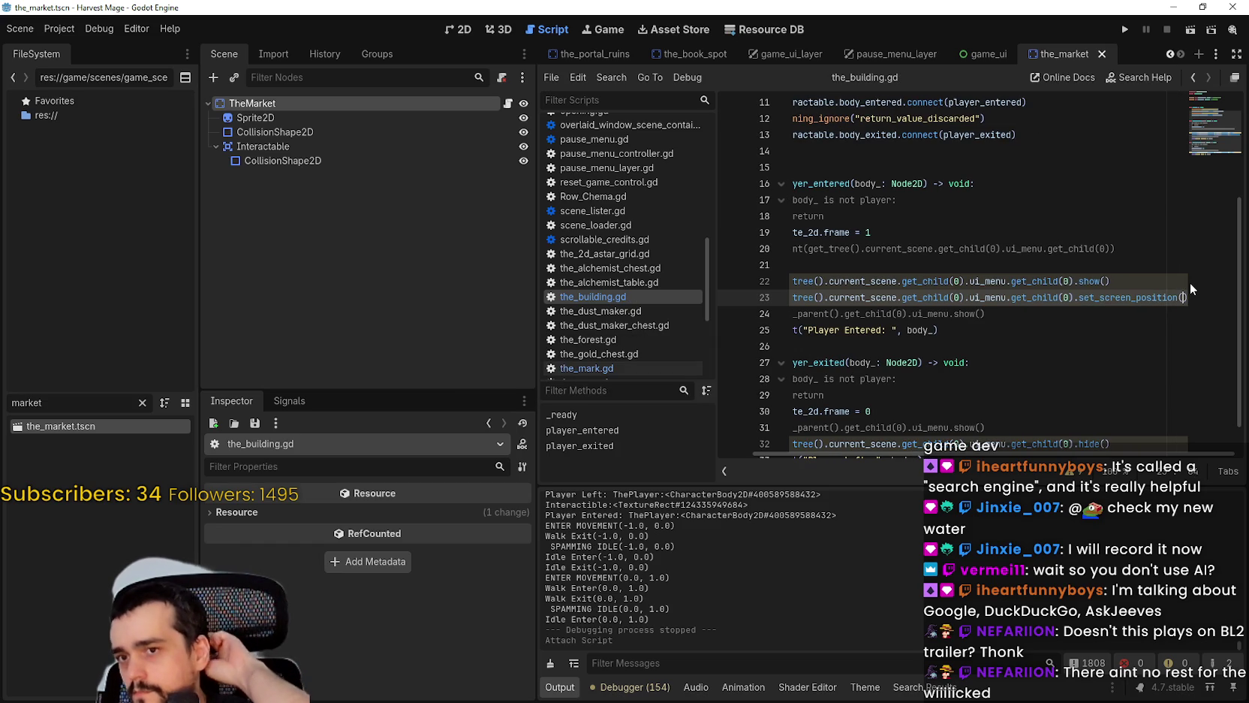
left_click(1130, 31)
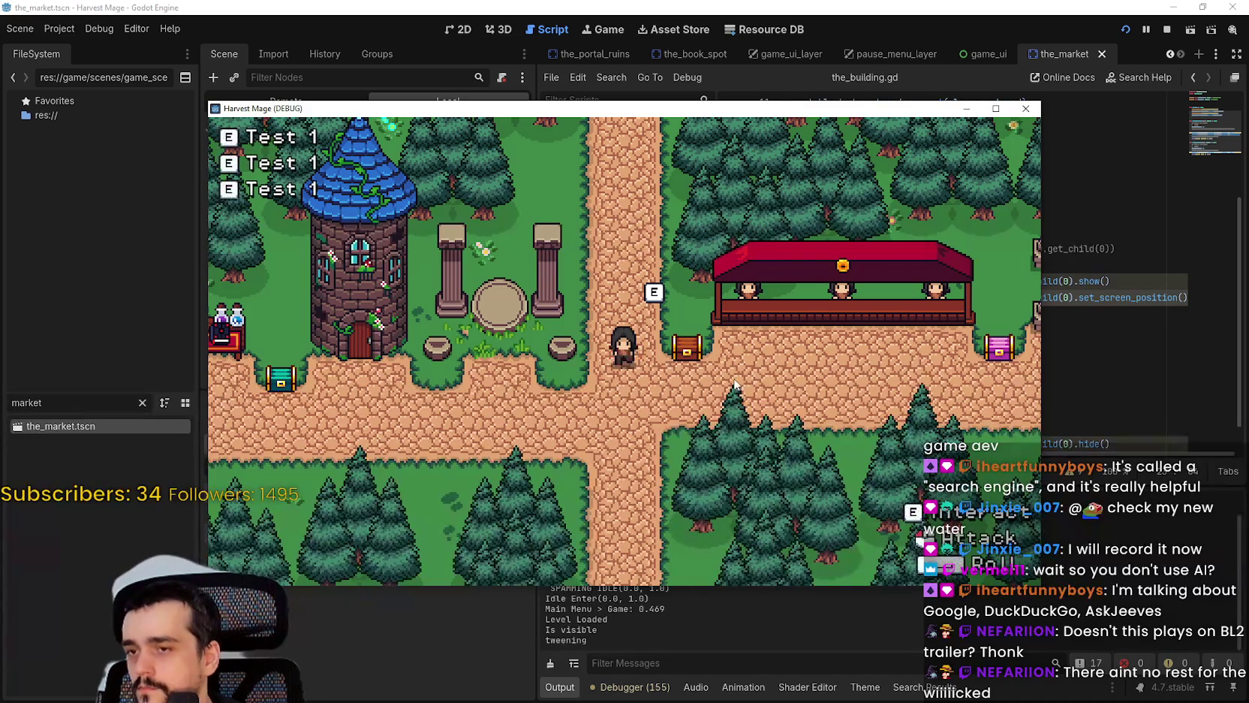
Step: Walk the player around the market in the running game
key("s")
key("d")
key("w")
key("alt+Tab")
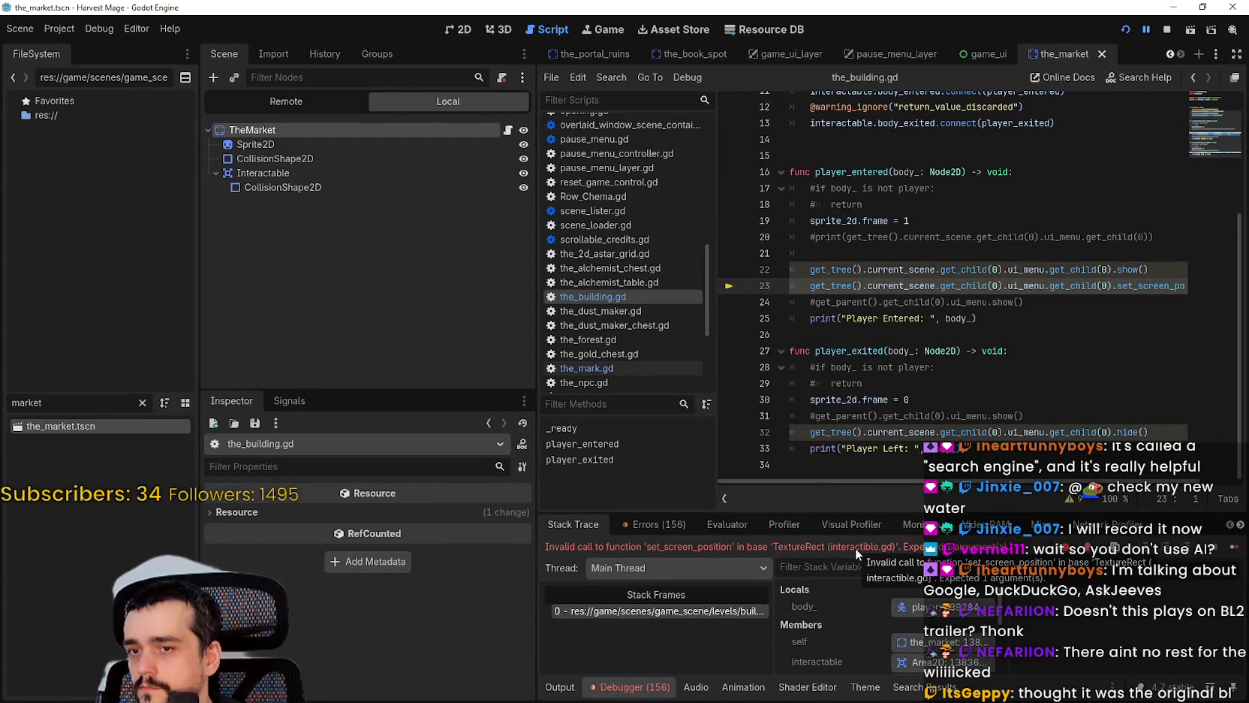
Step: Pass global_position into the set_screen_position call on line 23 and save
left_click_drag(1081, 285, 1242, 298)
left_click_drag(1160, 282, 1210, 286)
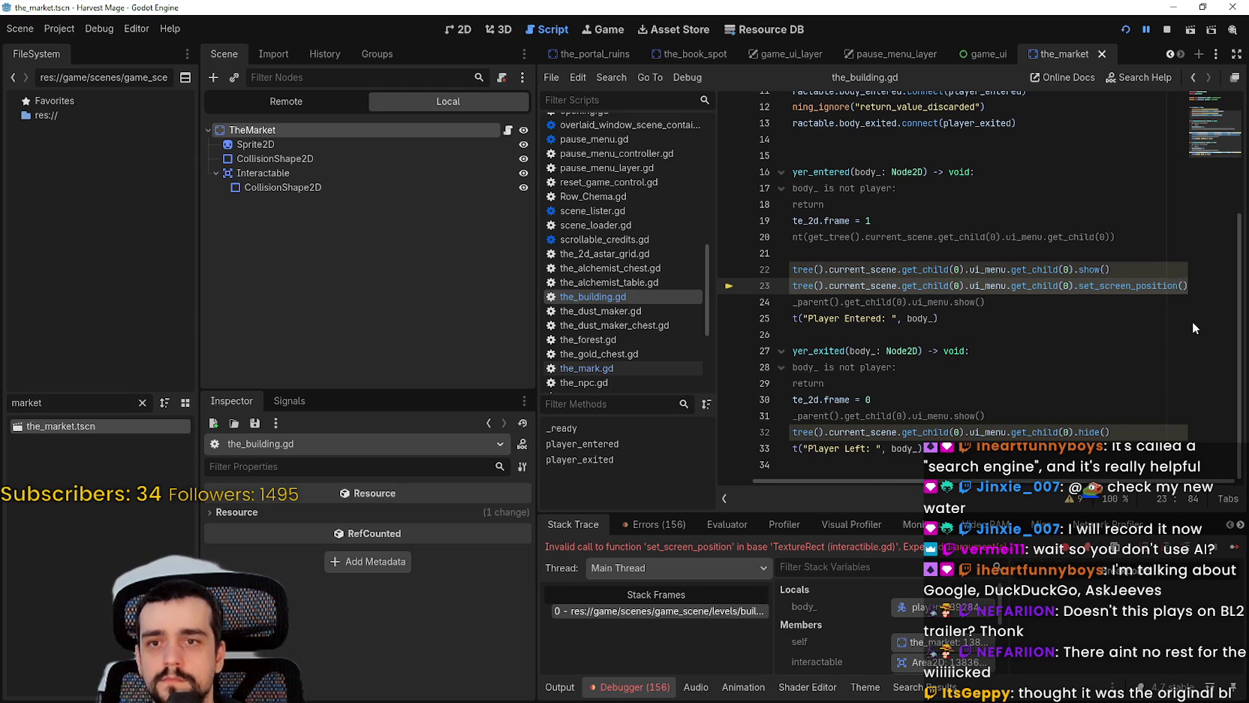
type("global_position")
key("ctrl+s")
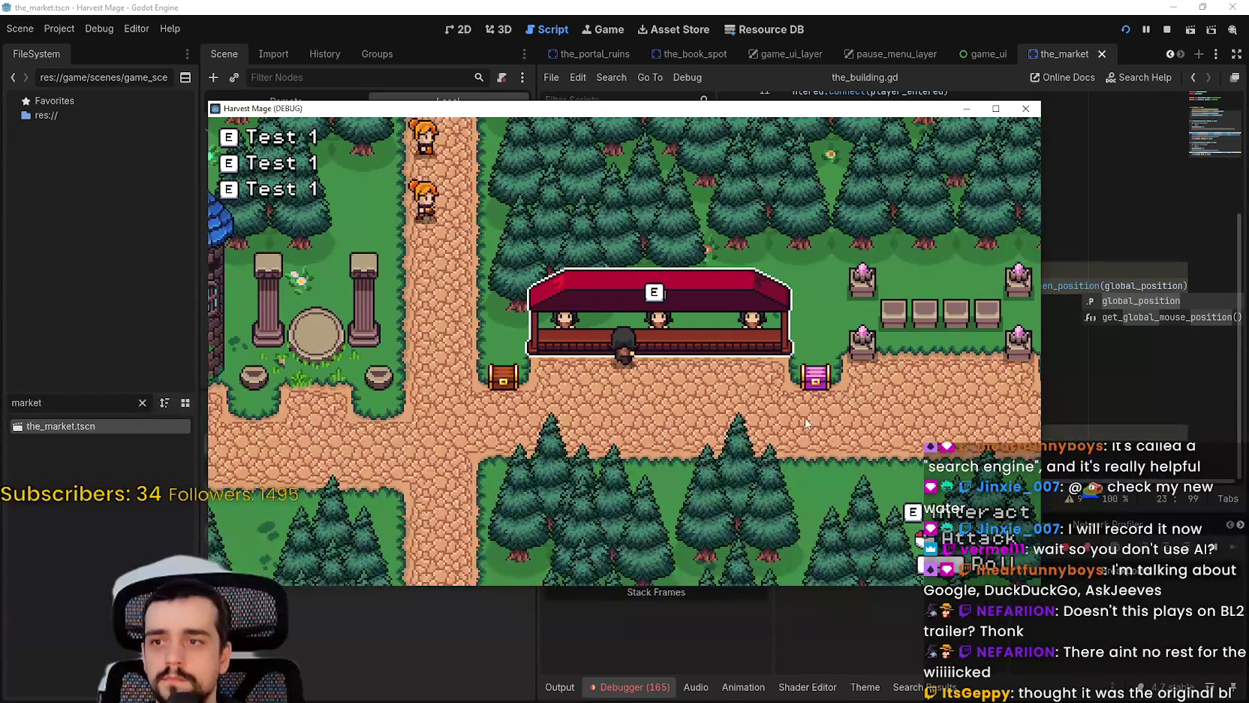
Step: Rerun the game and walk the player up to the market stall and around it
key("s")
key("w")
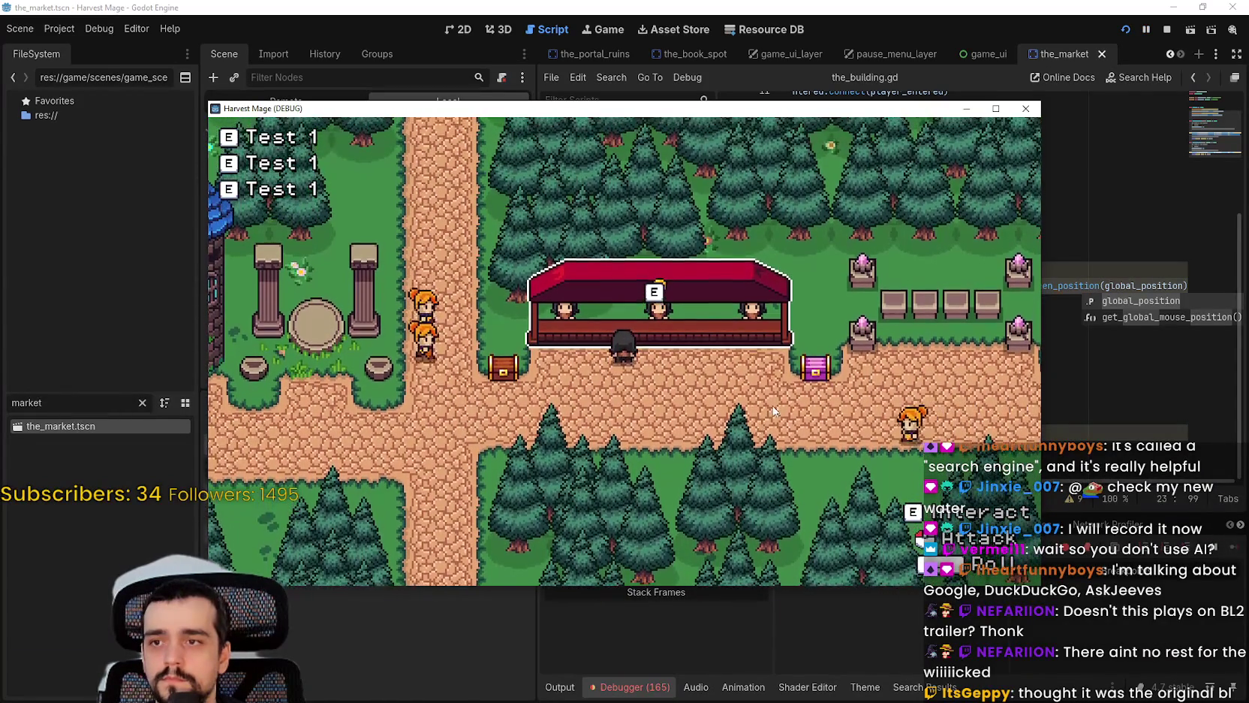
key("super+Up")
key("d")
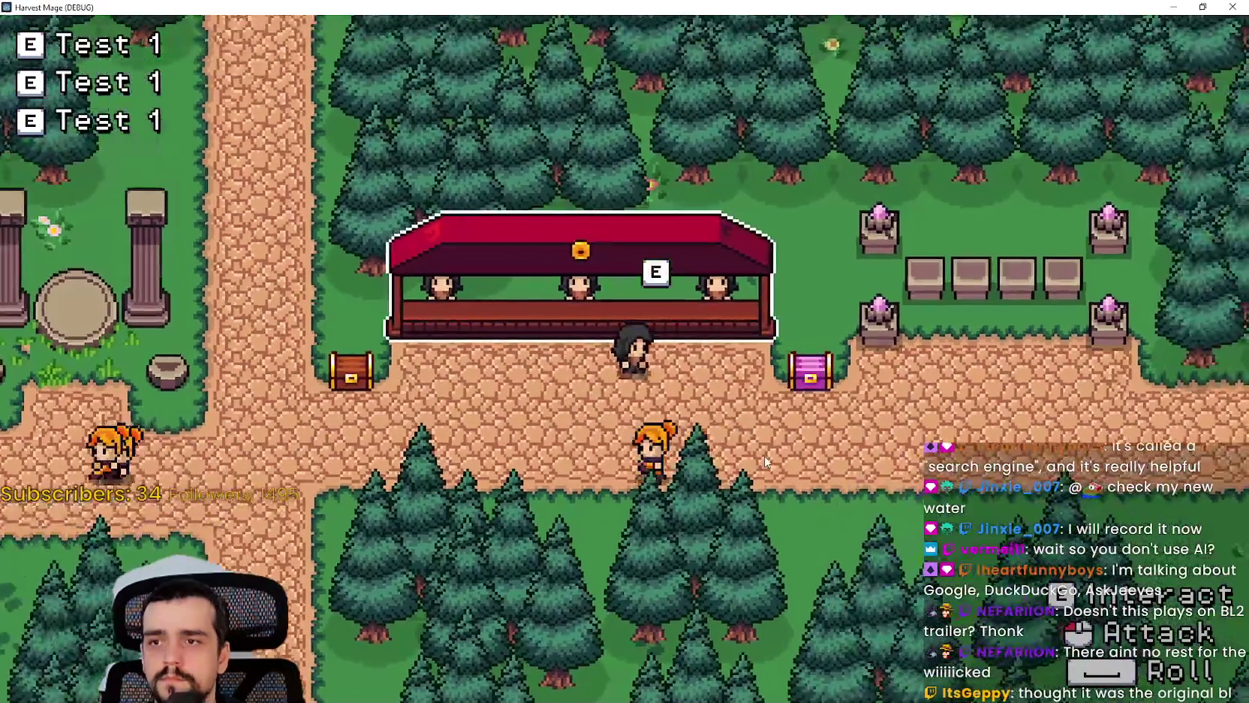
key("s")
key("a")
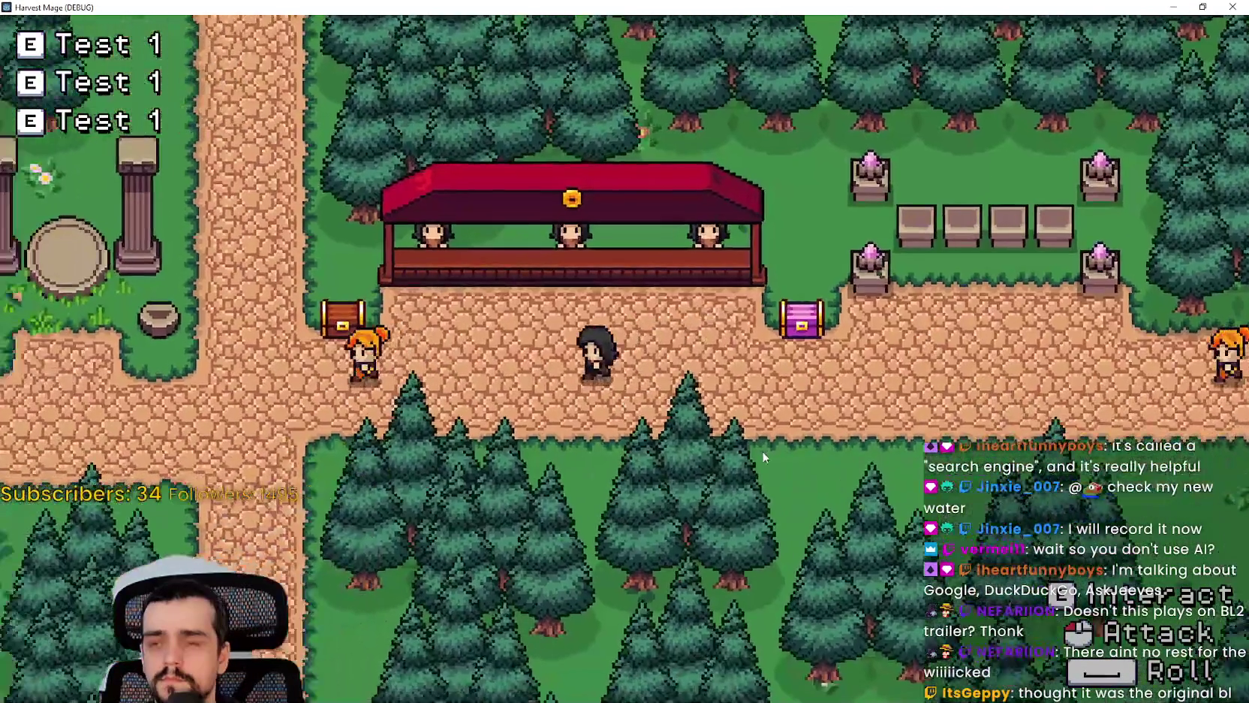
key("s")
key("a")
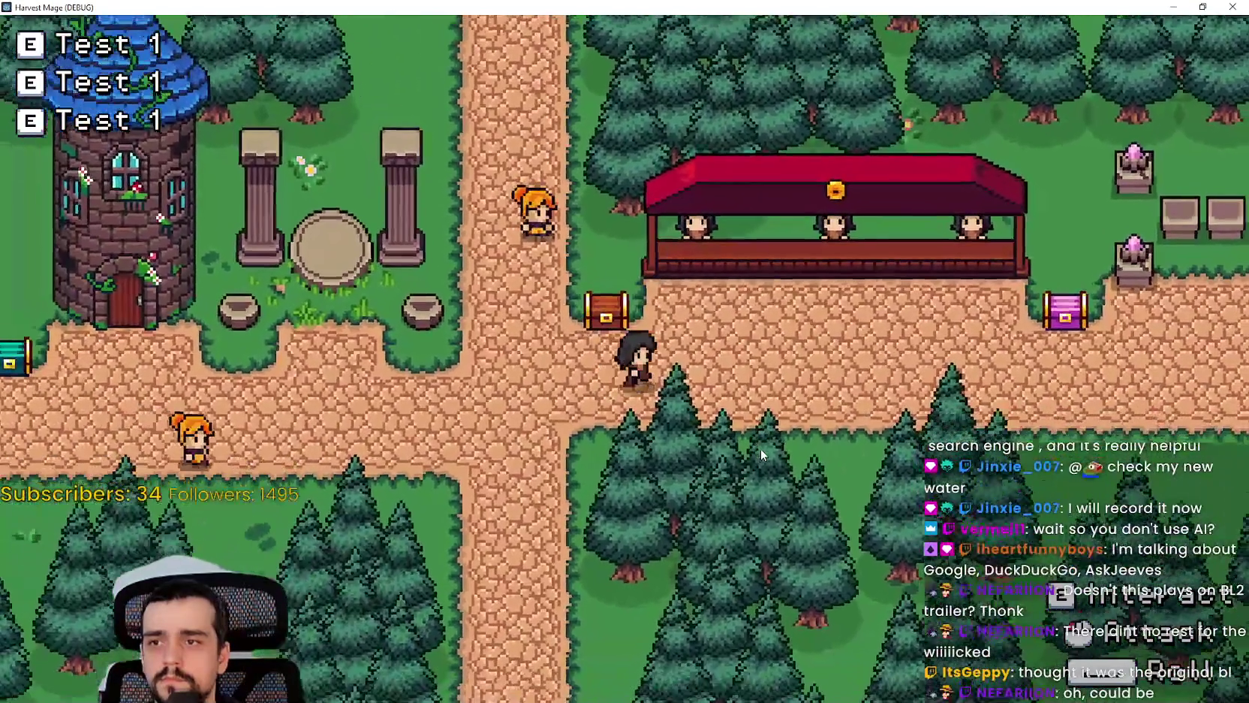
key("d")
key("super+Down")
key("super+Down")
Step: Check the debugger Errors list and the game's Output log
left_click(657, 524)
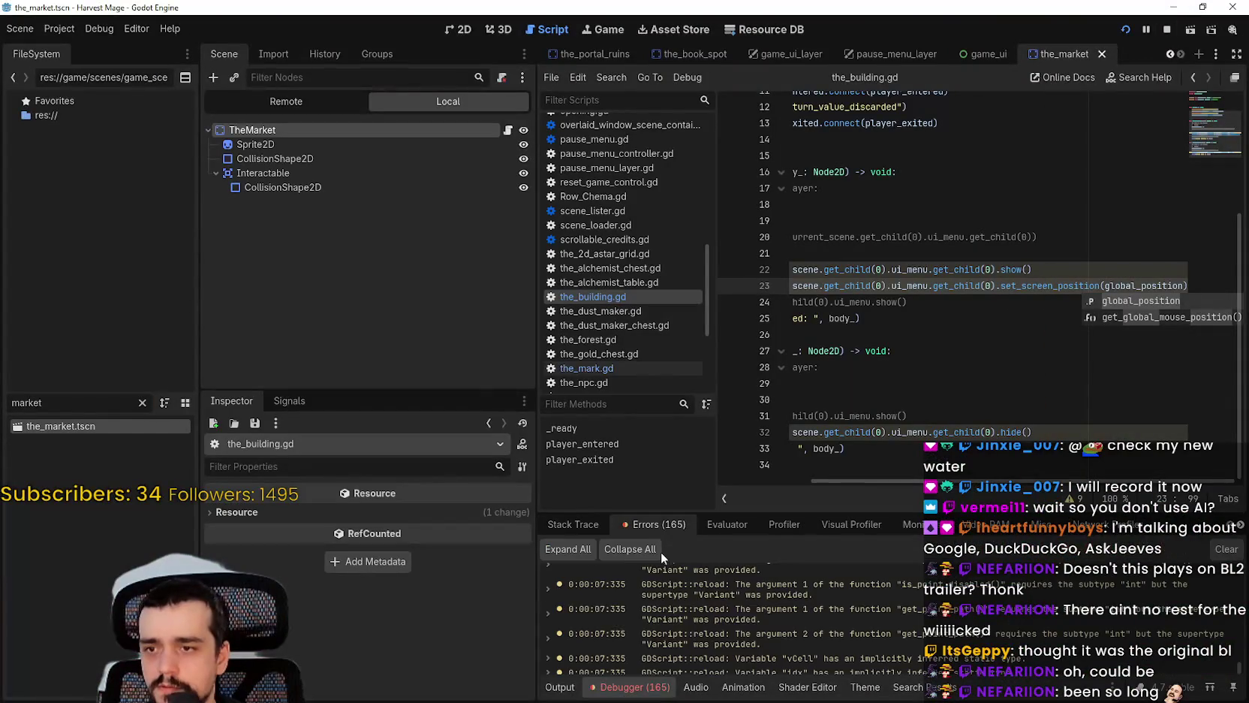
left_click_drag(1234, 652, 1240, 698)
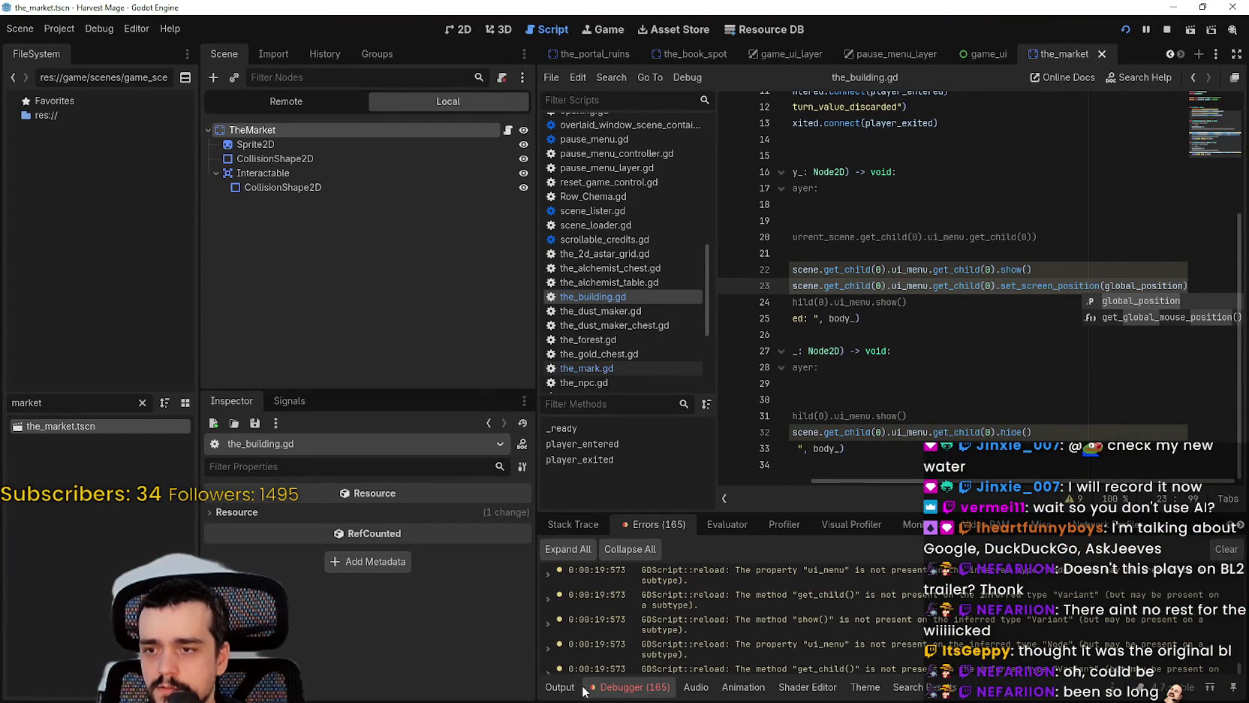
left_click(569, 686)
Step: Walk up to the stall and away again, then stop the game
key("alt+Tab")
key("Up")
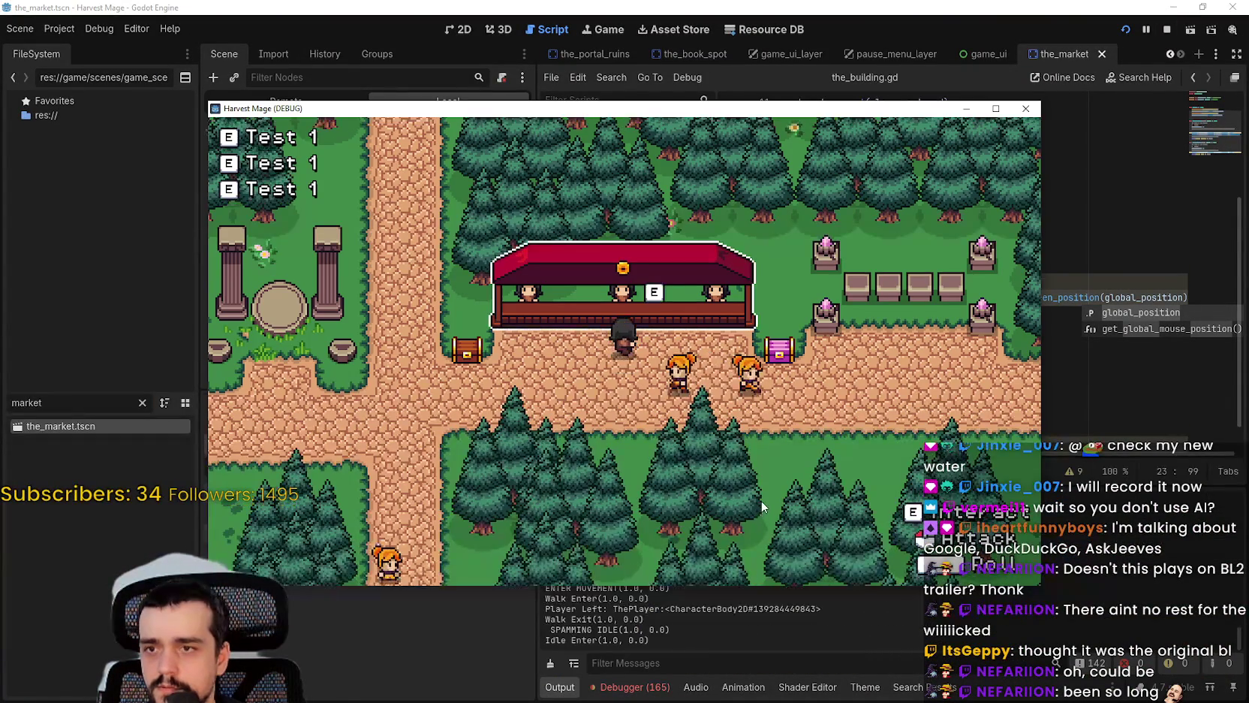
key("Down")
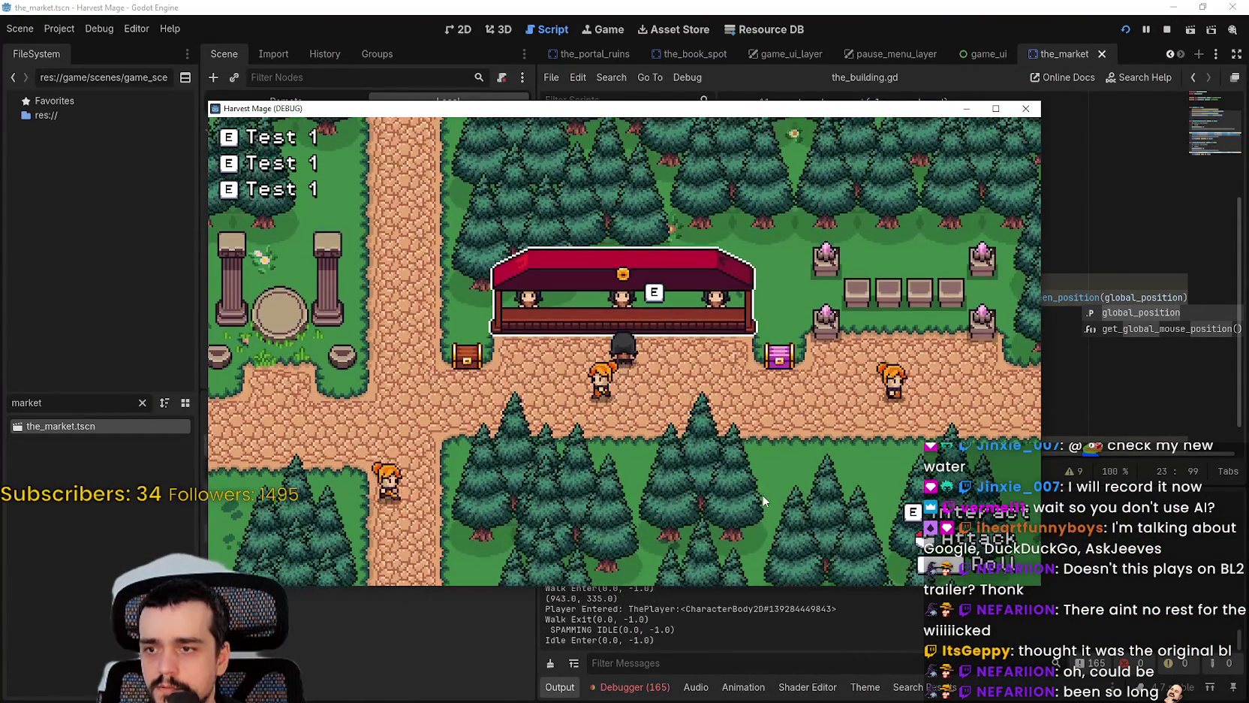
key("Right")
key("Up")
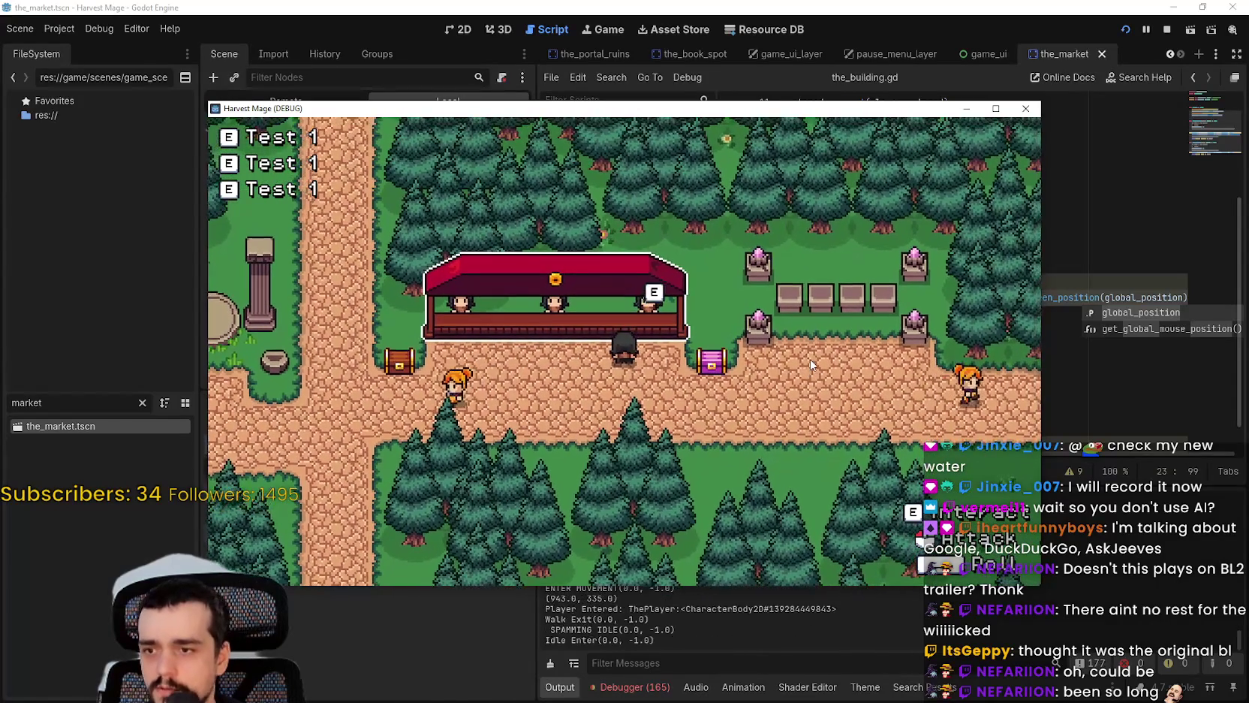
key("Down")
key("Left")
key("Left")
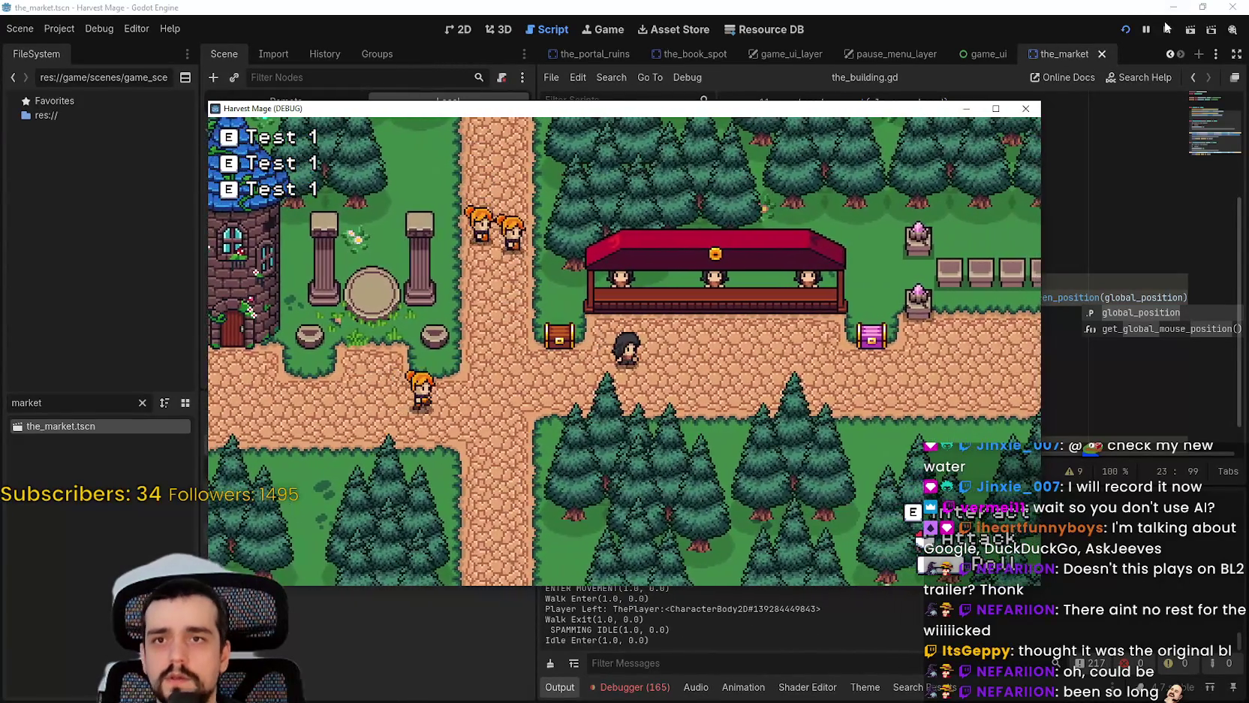
left_click(1166, 29)
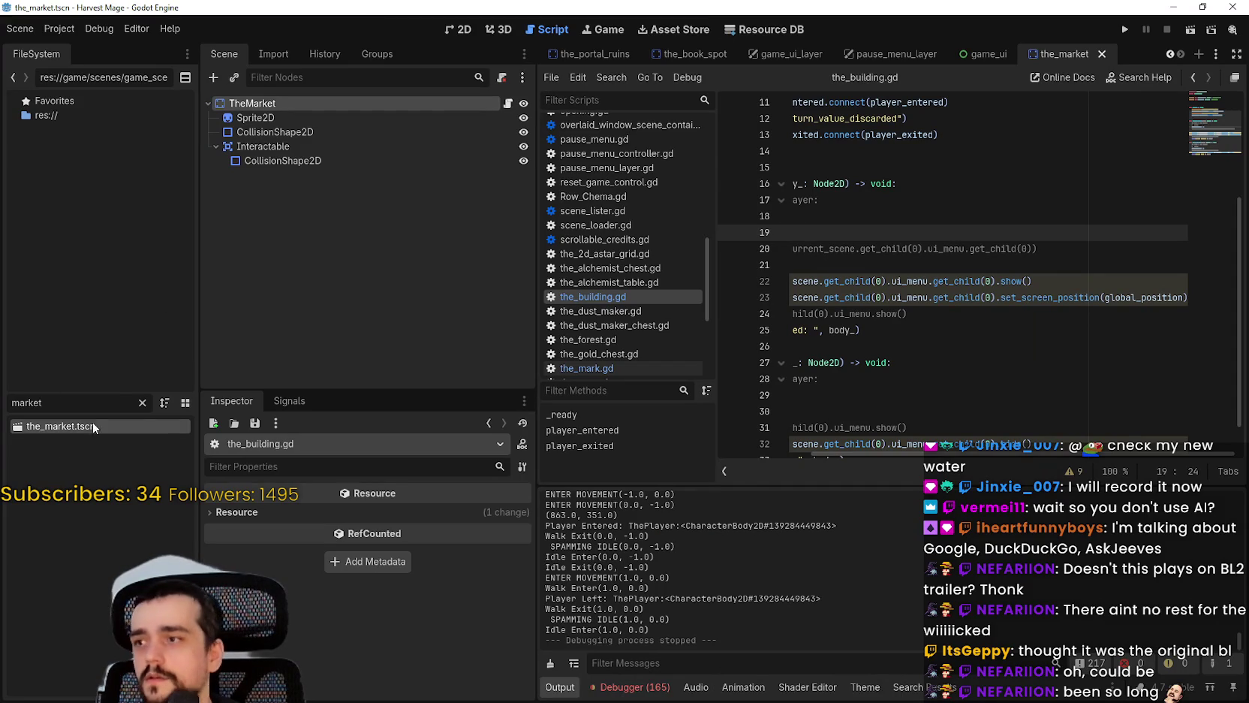
Step: Add 'position = screen_pos' after print(screen_pos) in interactible.gd, save, and test-run the game
left_click(791, 53)
left_click(906, 151)
left_click_drag(898, 167, 867, 169)
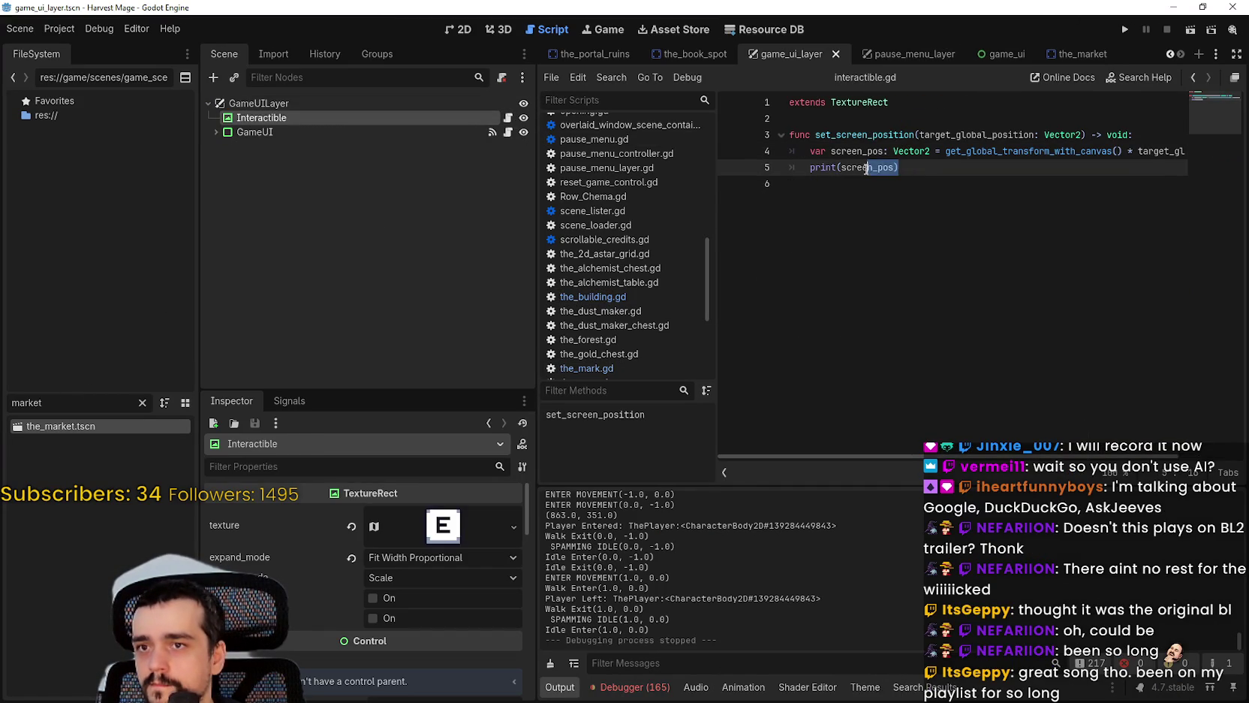
key("Return")
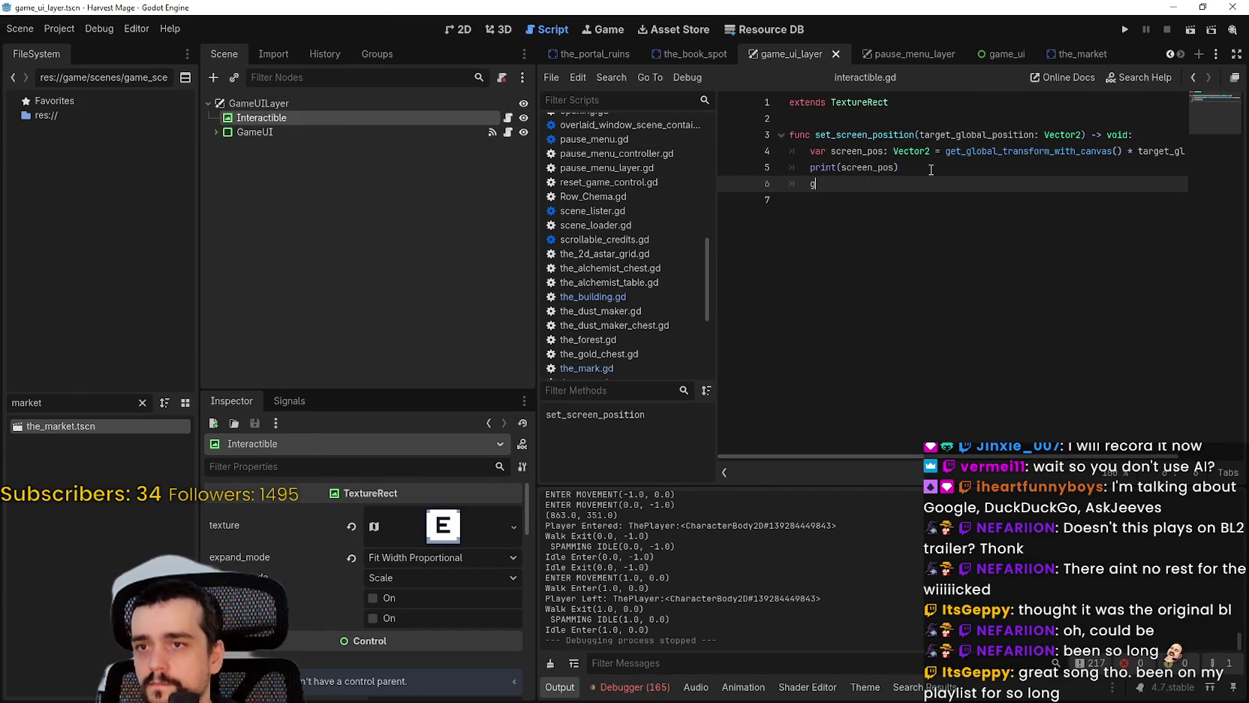
type("osi")
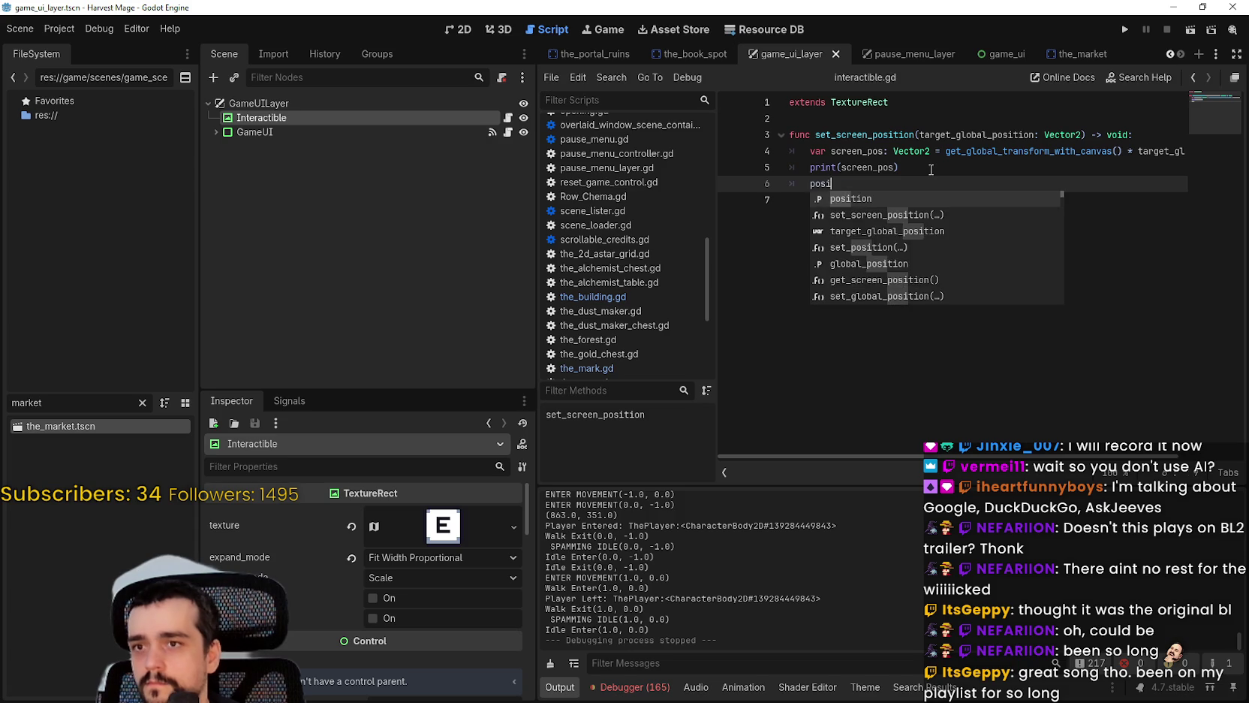
type("tion = screen_pos")
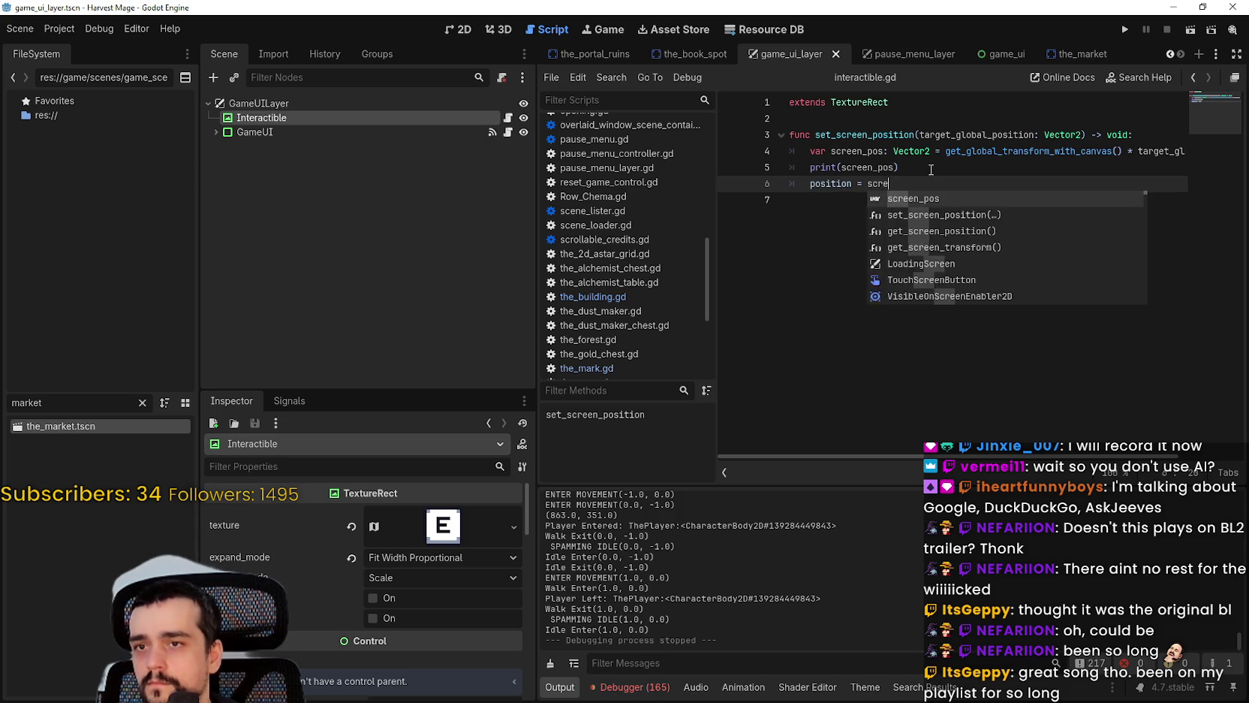
key("ctrl+s")
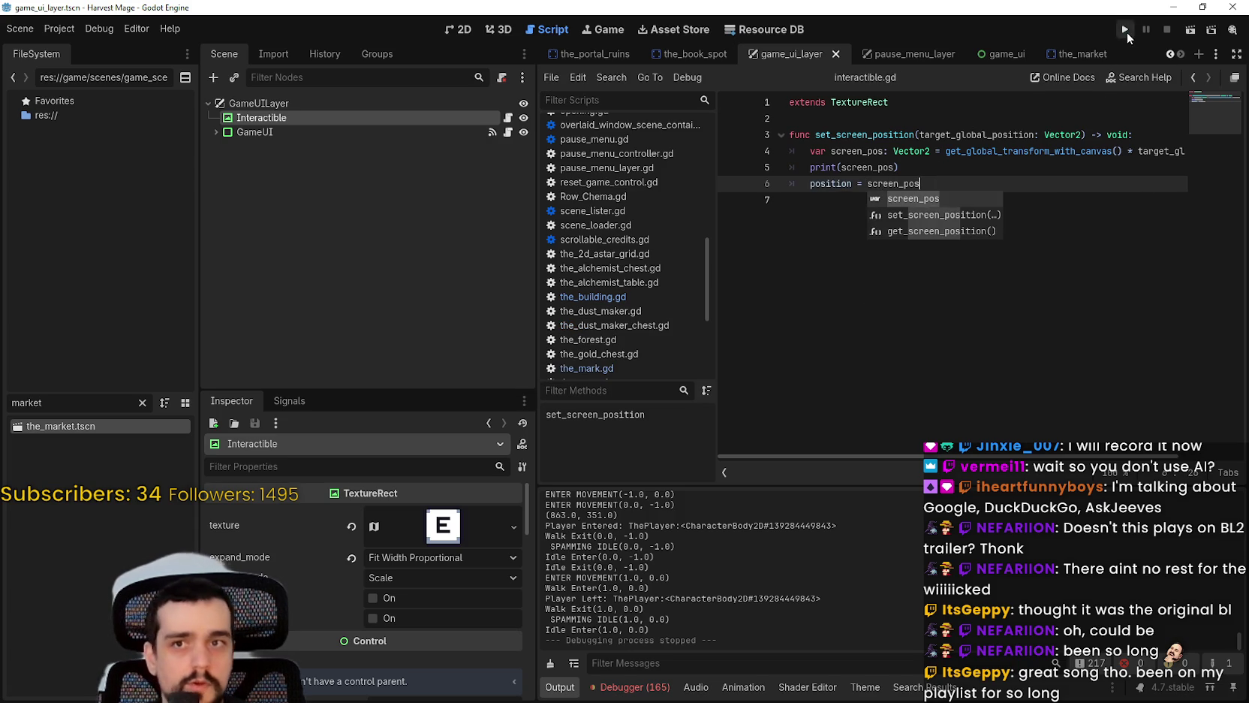
left_click(1125, 30)
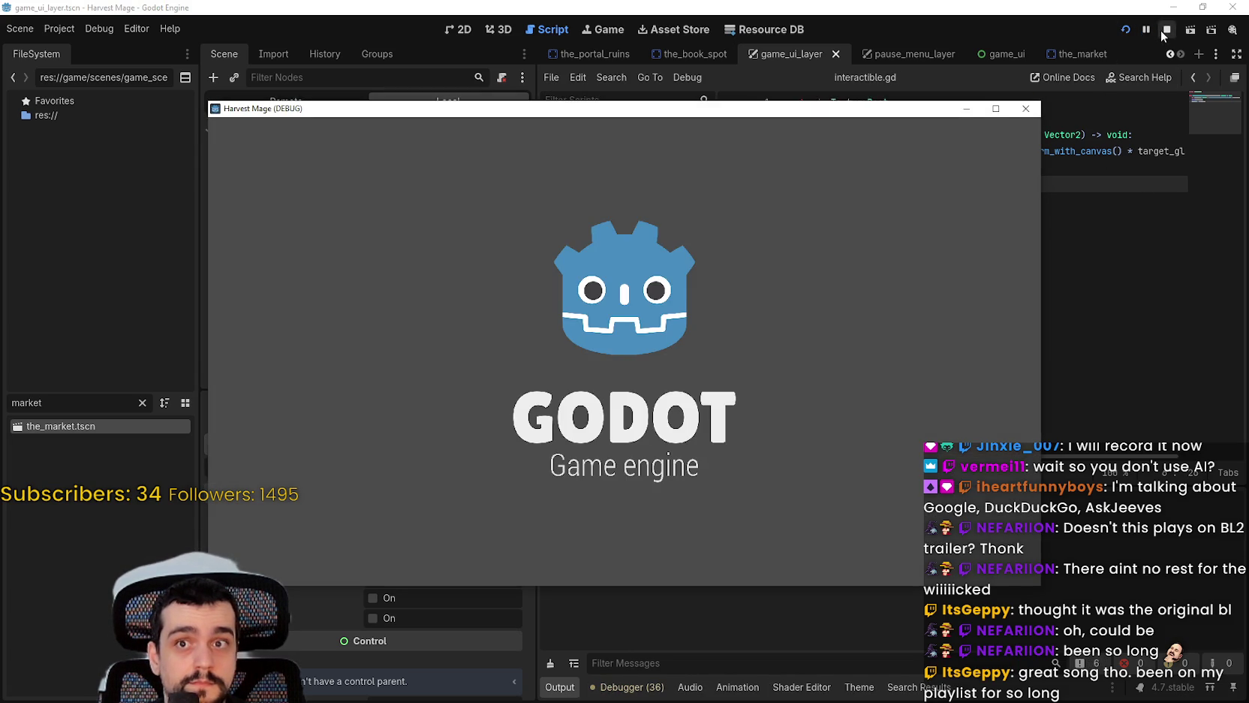
left_click(1025, 108)
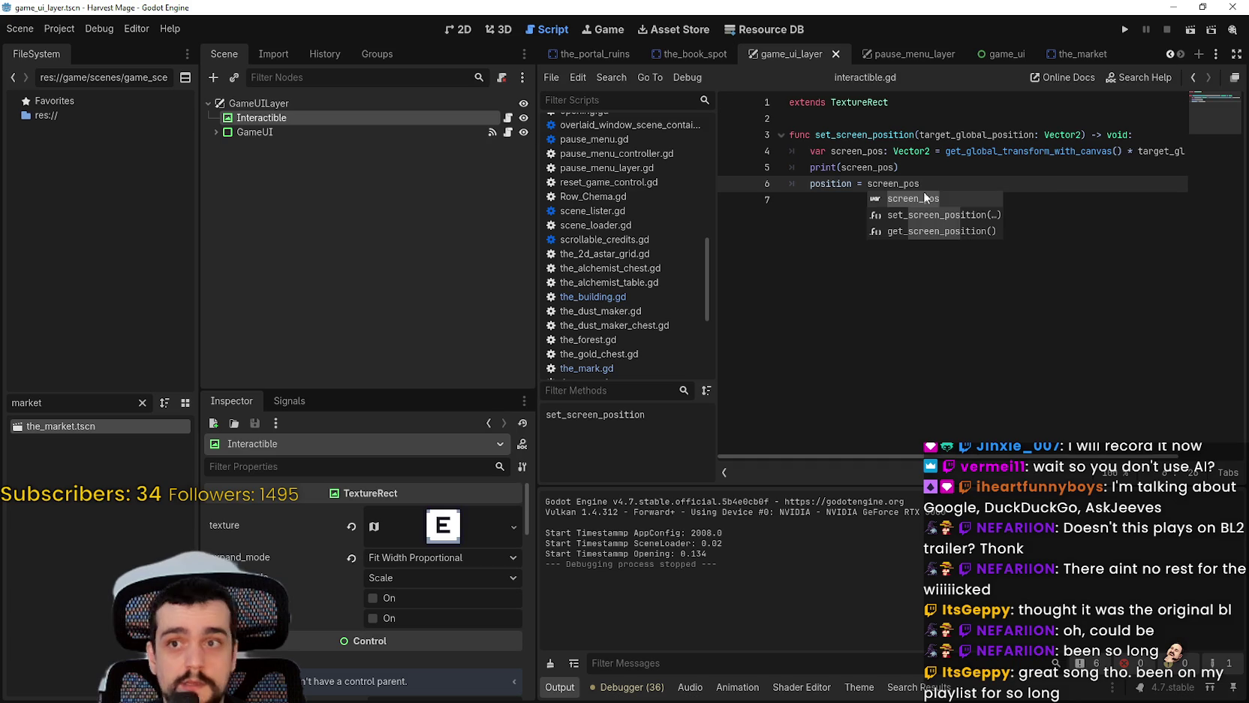
Step: Replace that line with a set_screen_position call, run the game, start a New Game, and switch to the browser
left_click_drag(921, 184, 772, 182)
type("set_scr")
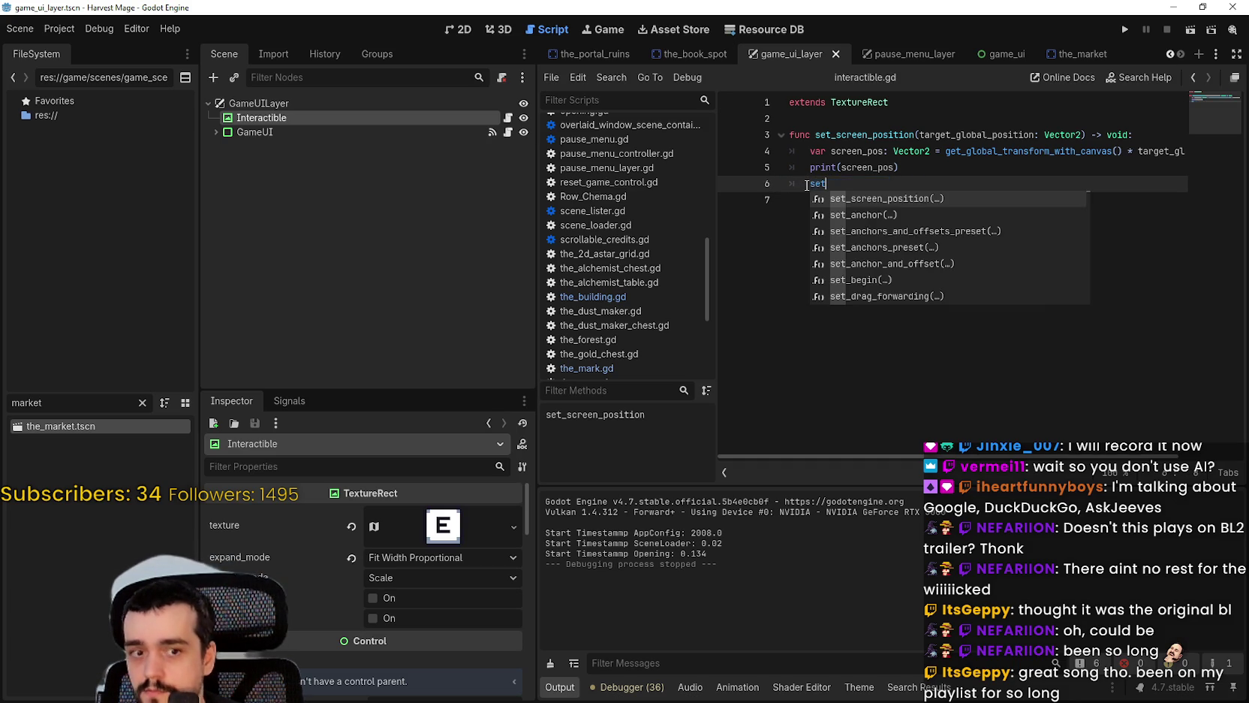
key("Return")
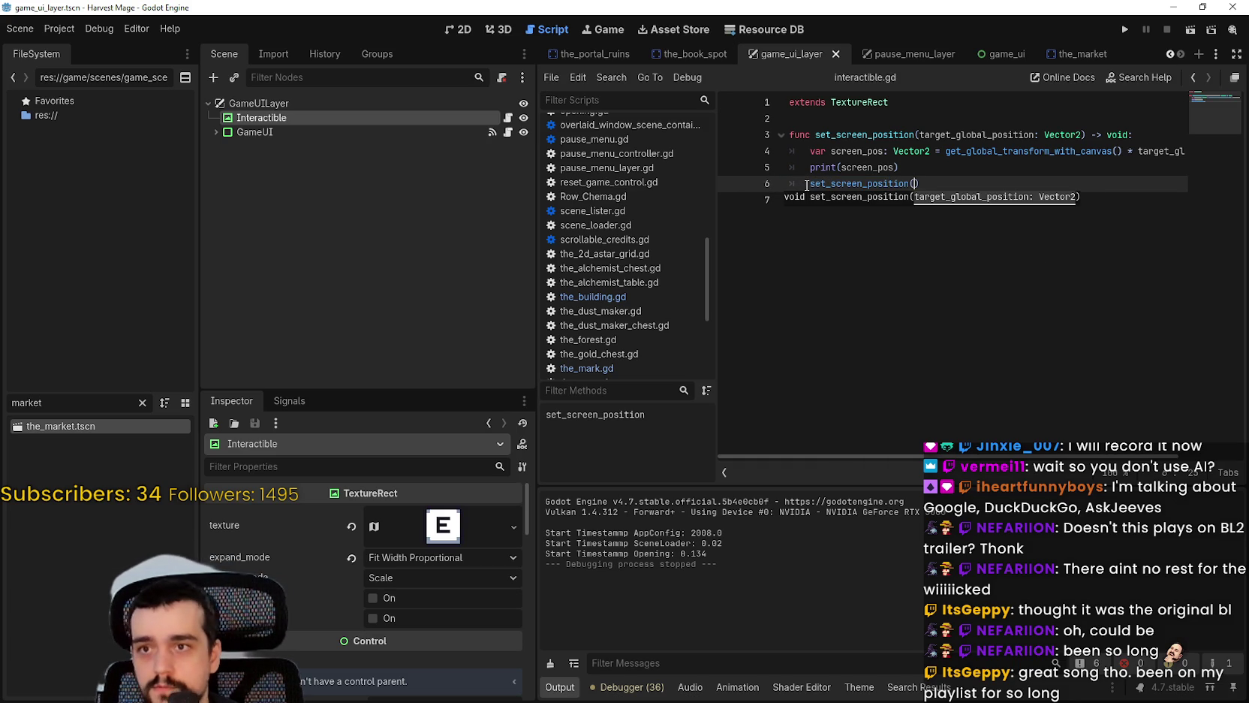
type("n")
key("Return")
left_click(1125, 29)
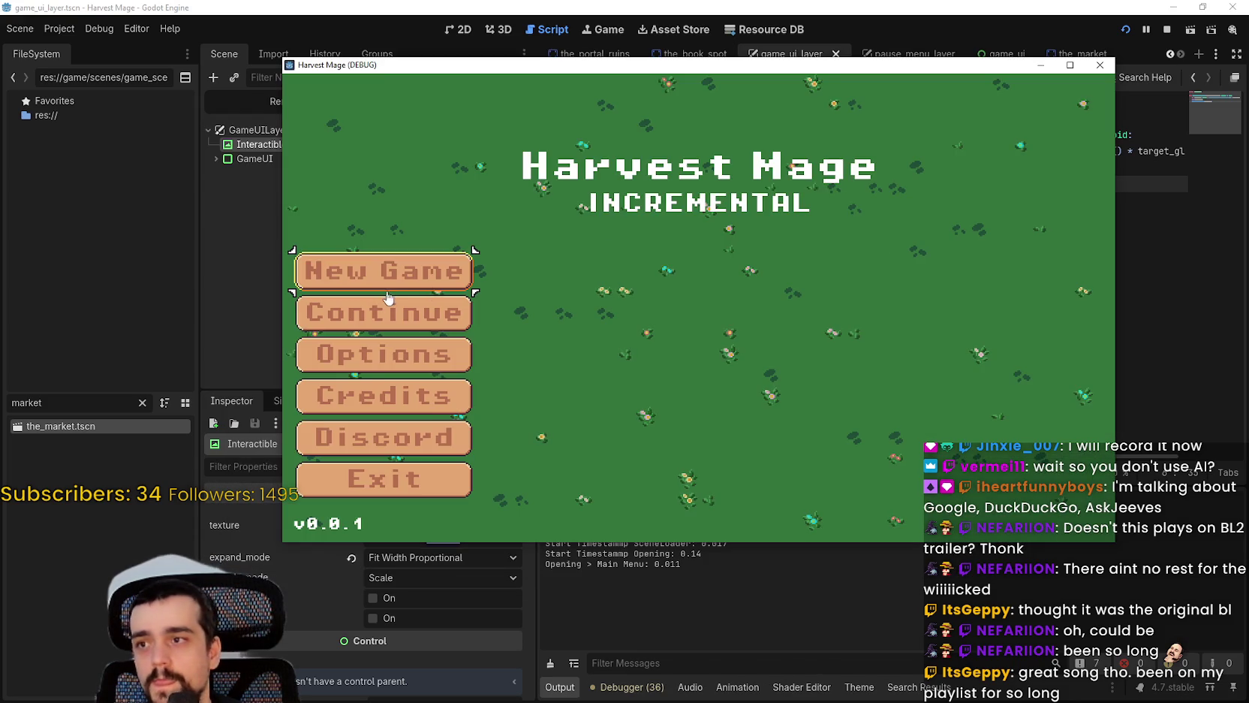
left_click(454, 285)
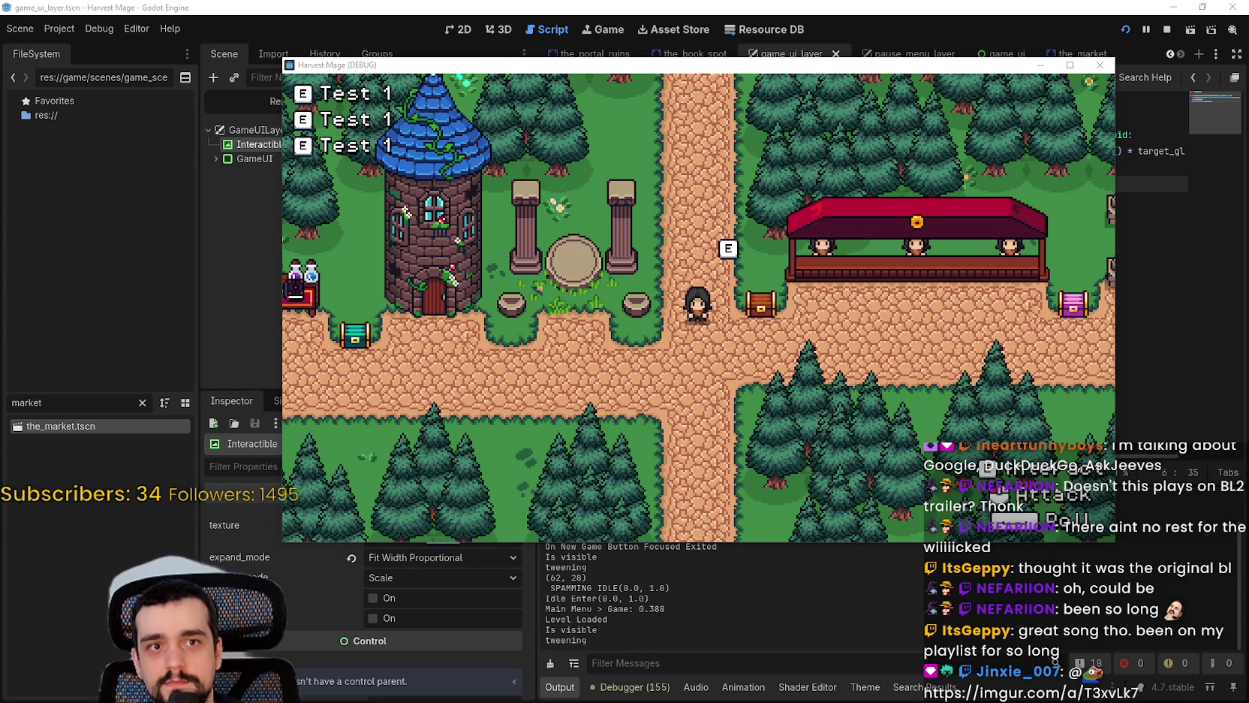
key("alt+Tab")
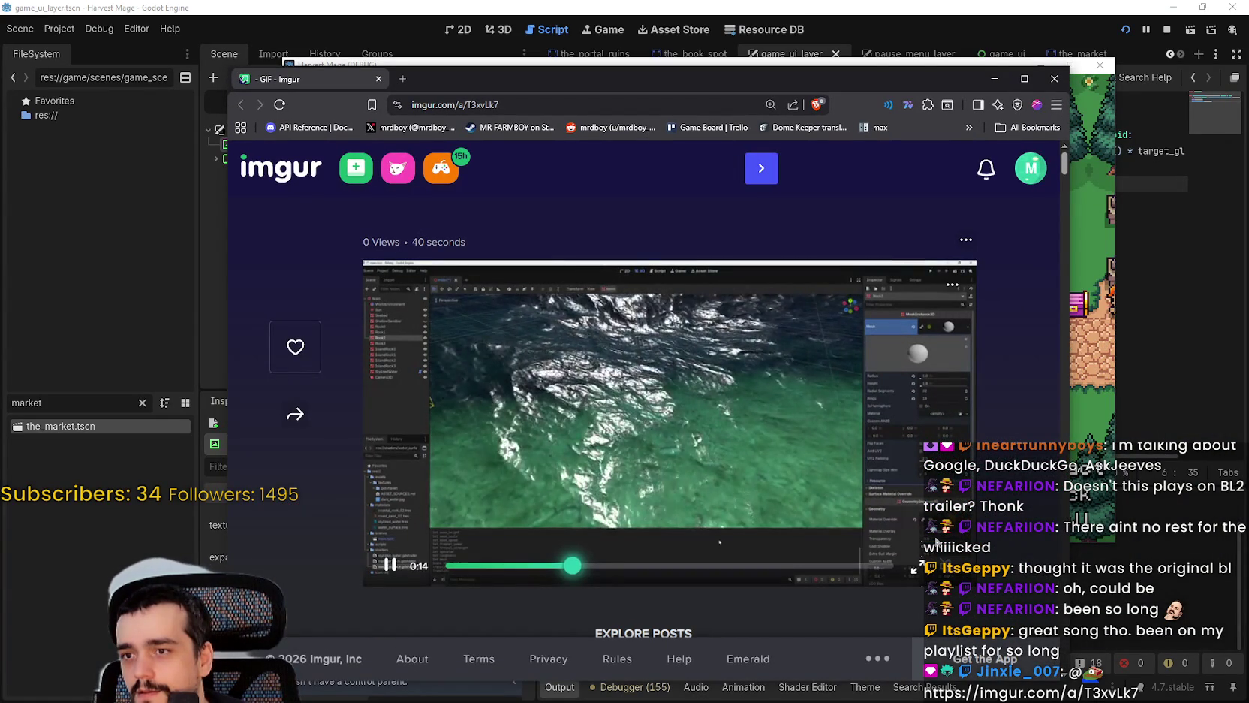
Step: Play the shared water shader GIF full screen on the Imgur page
double_click(725, 593)
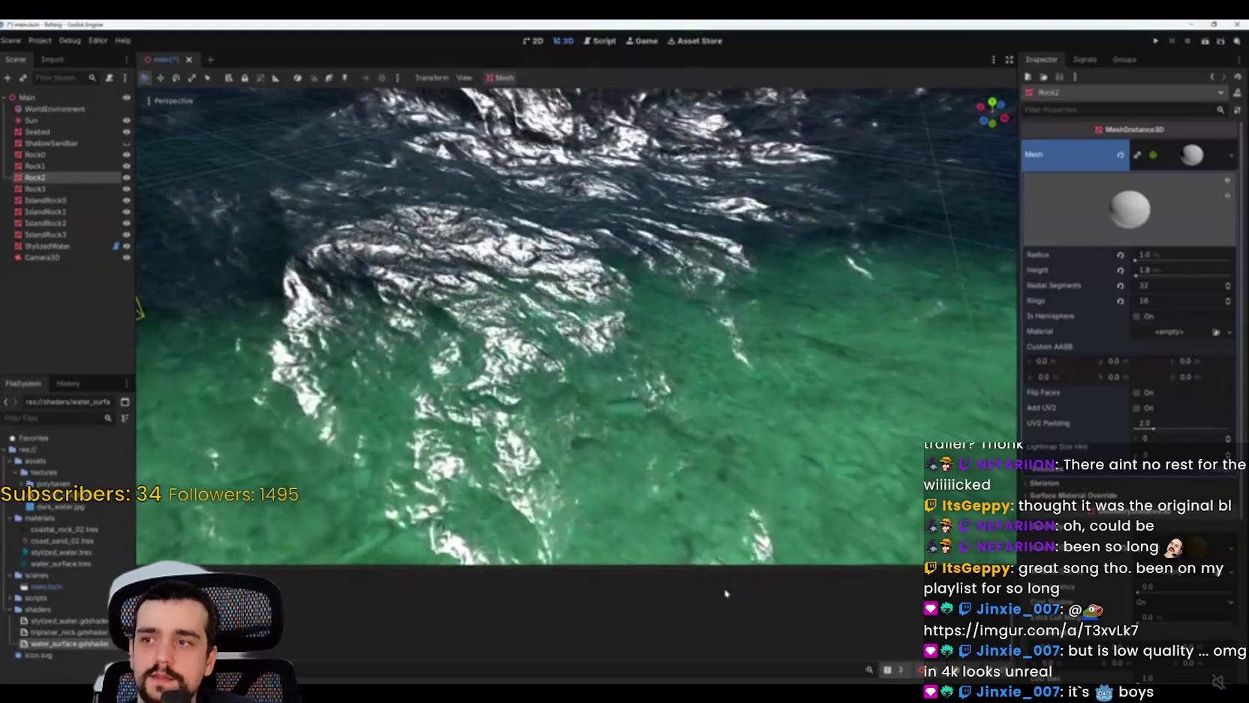
Step: Snip a still frame of the green water shallows from the playing clip
mouse_move(520, 276)
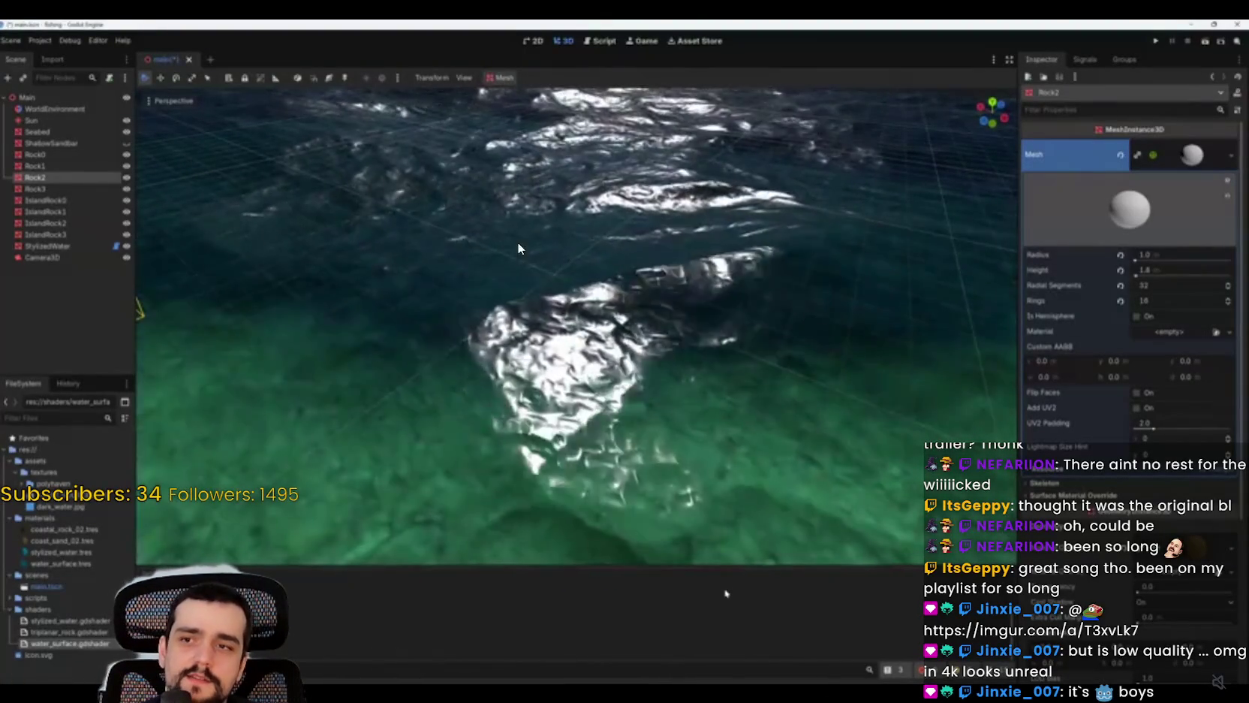
mouse_move(579, 251)
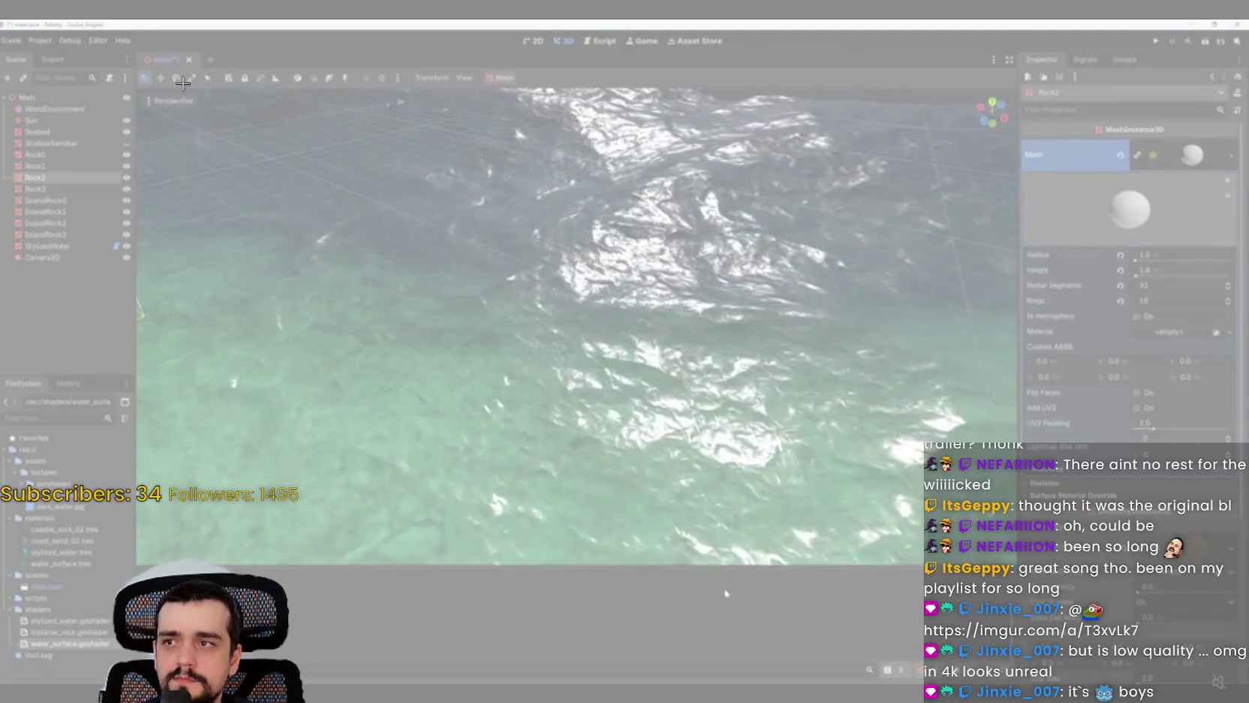
mouse_move(182, 82)
left_mouse_down()
mouse_move(914, 558)
mouse_move(986, 560)
left_mouse_up()
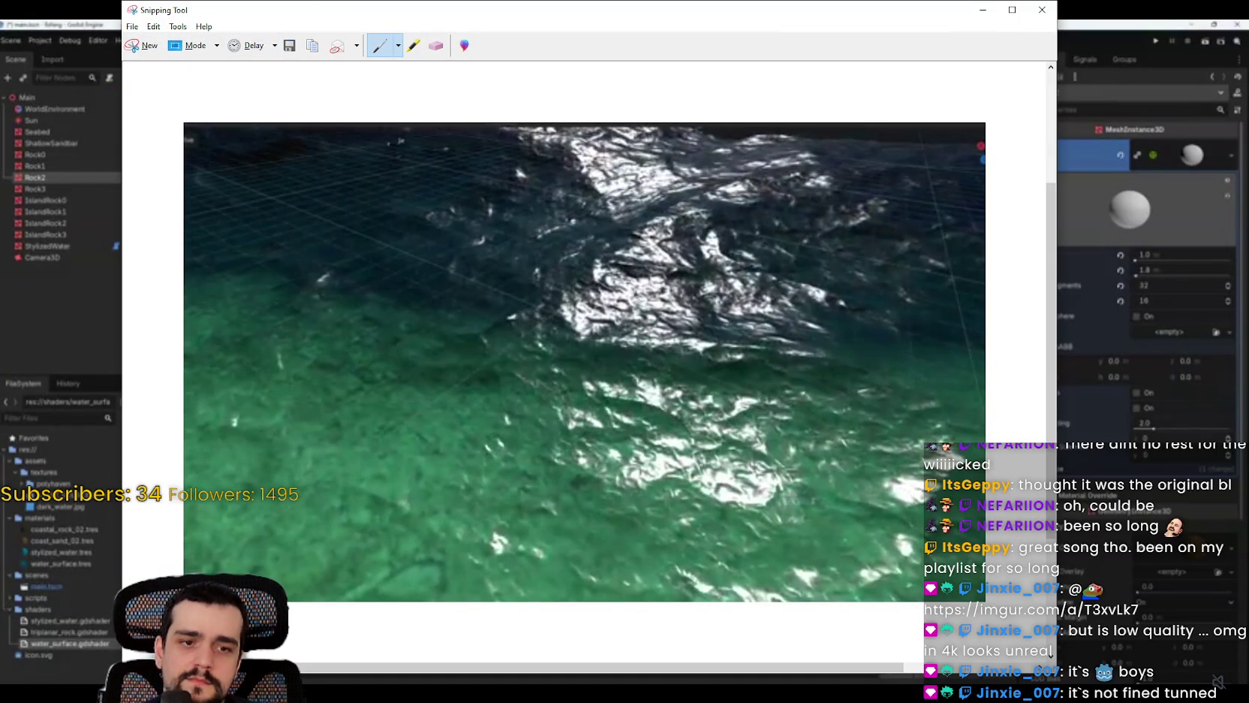
Step: Paste the water capture into a new Paint image and zoom to 400% on the foam
key("alt+Tab")
key("ctrl+v")
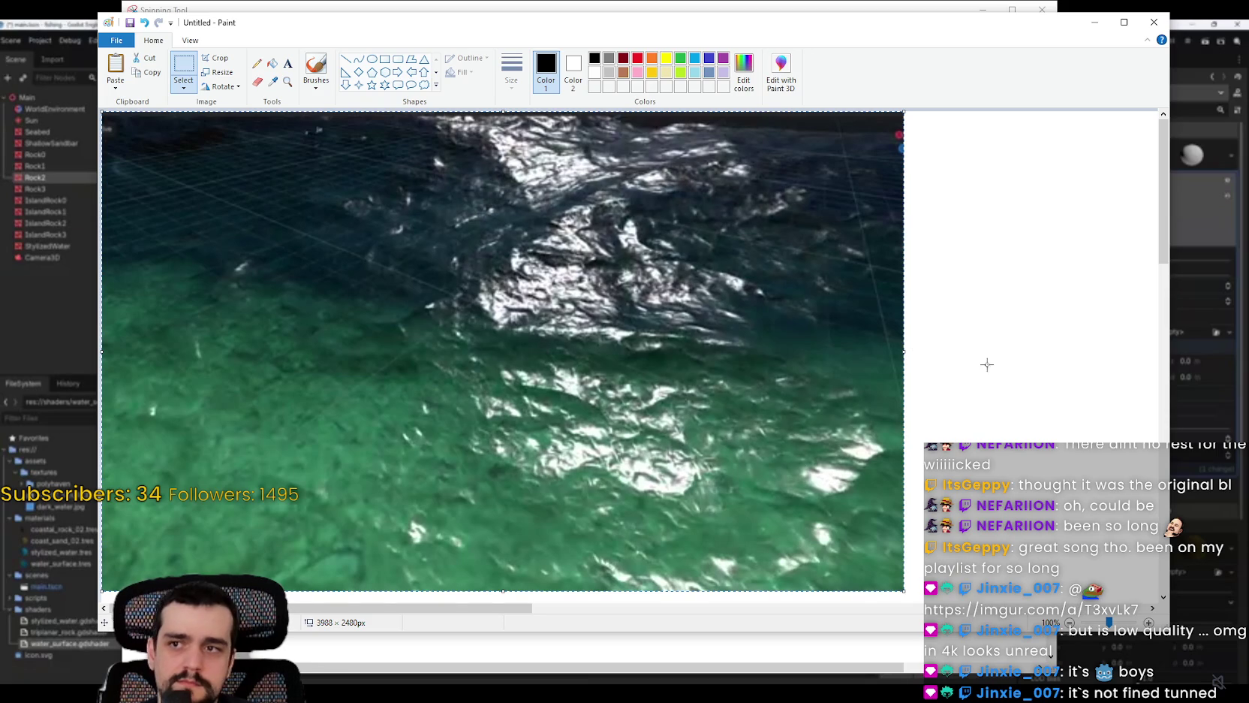
left_click(190, 39)
left_click(115, 71)
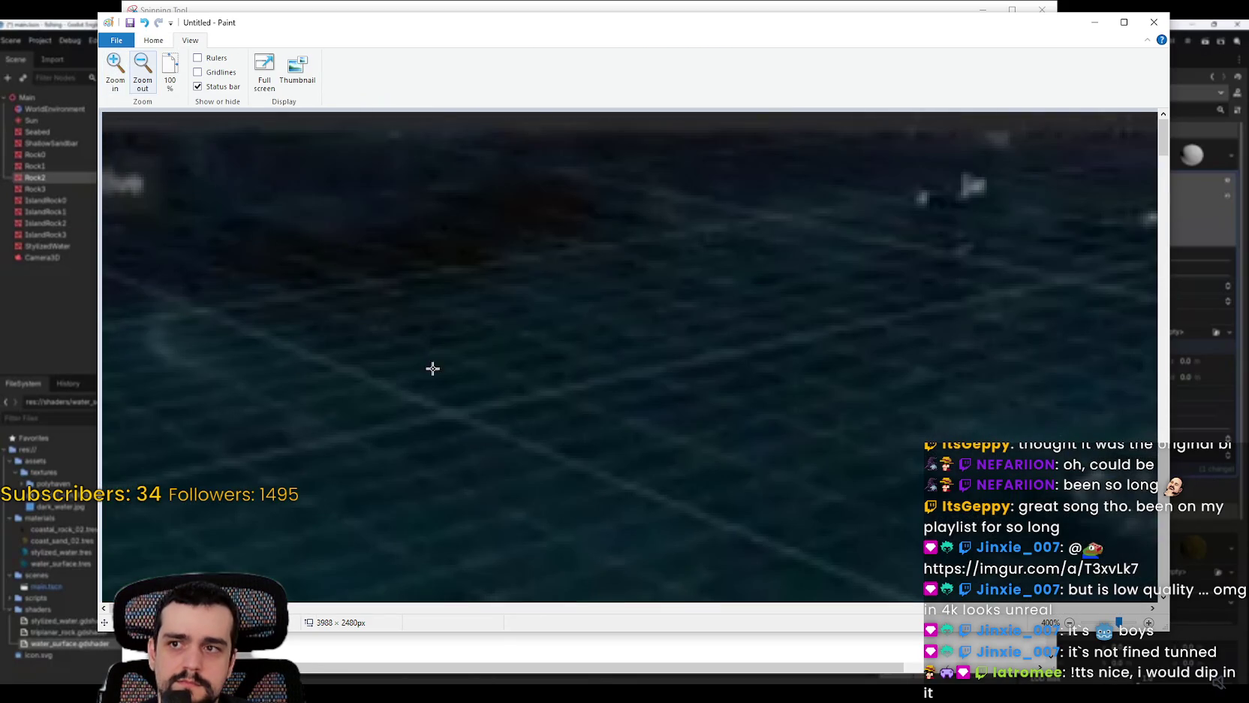
scroll(431, 585, "down", 3)
mouse_move(306, 614)
left_mouse_down()
mouse_move(425, 617)
mouse_move(330, 614)
left_mouse_up()
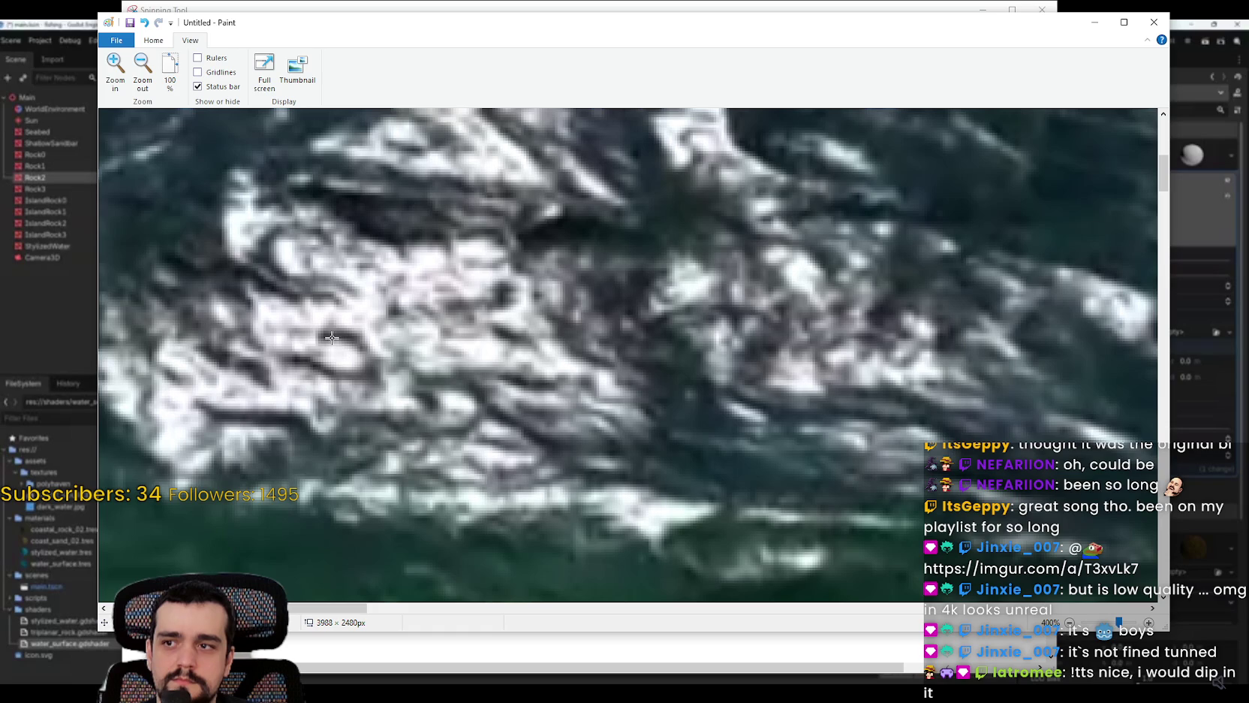
Step: Select the Ellipse shape and draw a trial ellipse over the foam
left_click(148, 41)
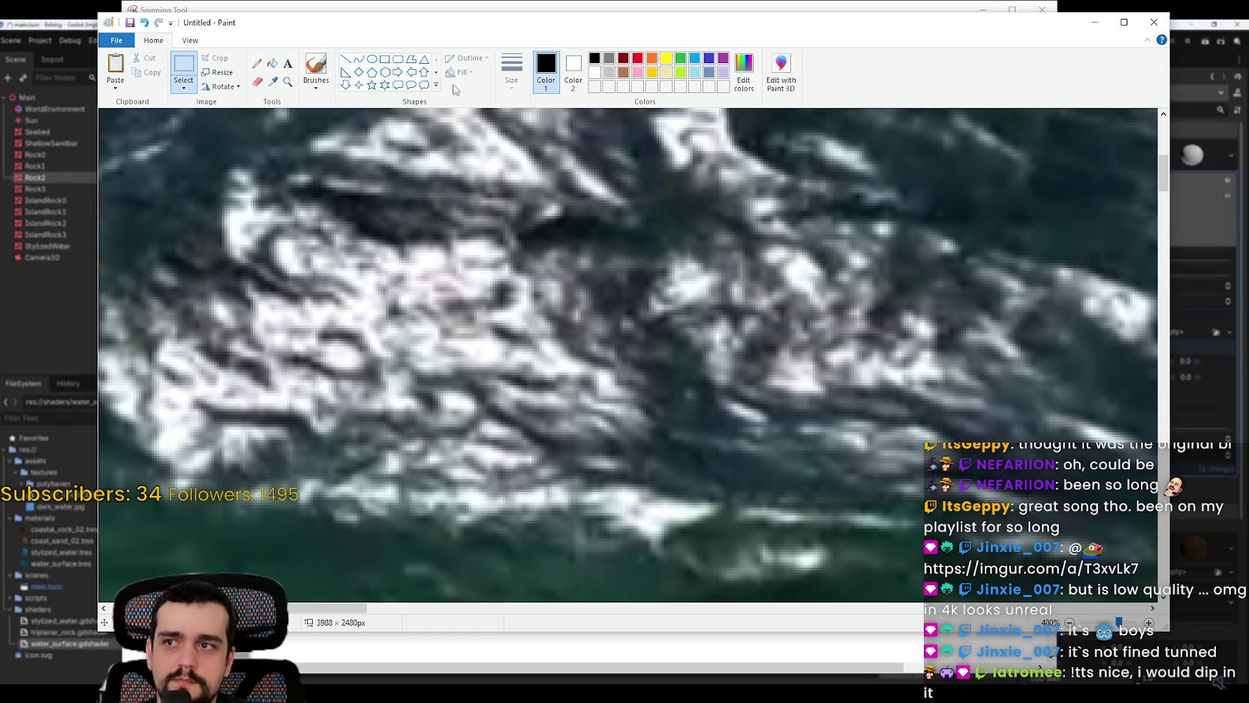
left_click(372, 60)
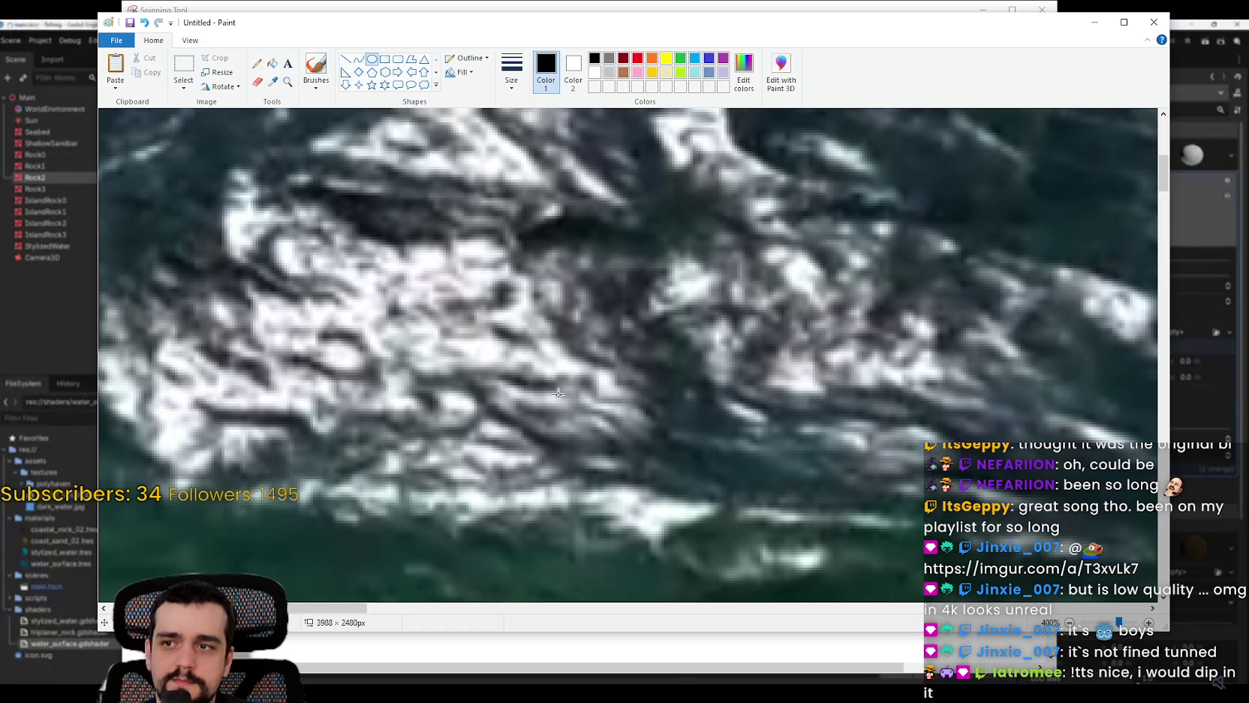
left_click_drag(210, 140, 597, 450)
Step: Undo the trial ellipse, pick red, and draw the oval face, two eyes and a nose
key("ctrl+z")
left_click(640, 58)
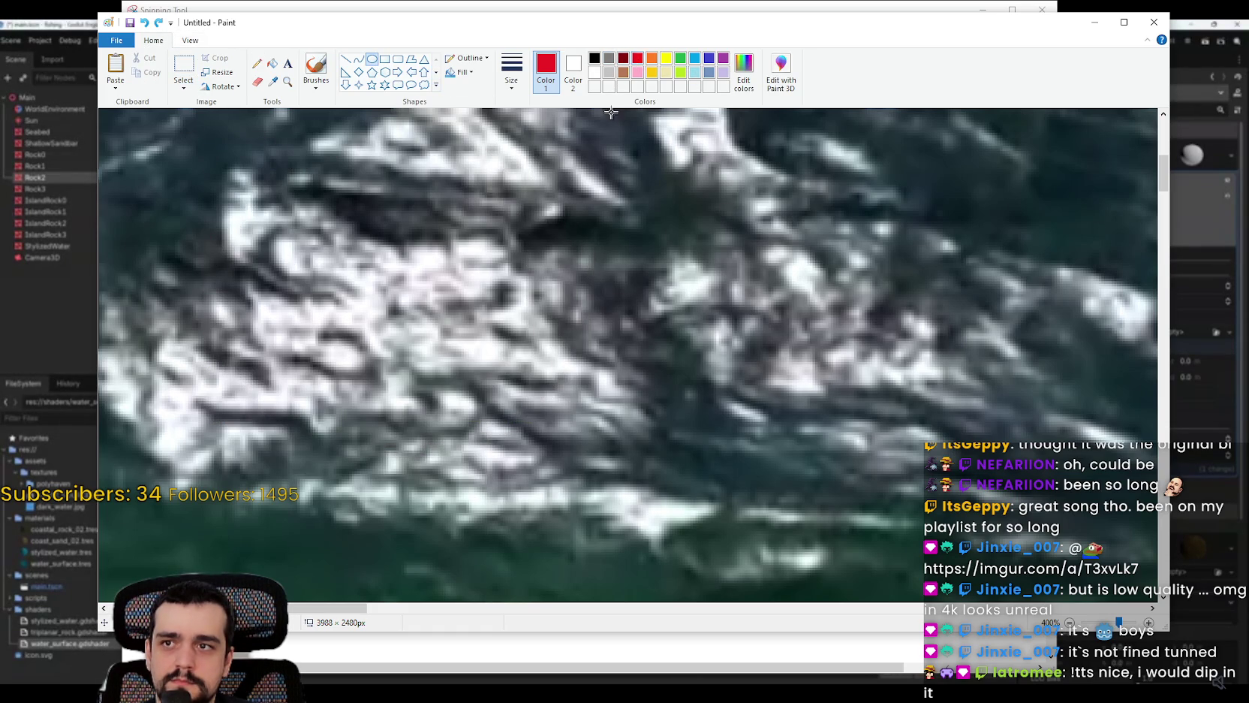
mouse_move(220, 123)
left_mouse_down()
mouse_move(515, 433)
mouse_move(750, 546)
mouse_move(734, 554)
left_mouse_up()
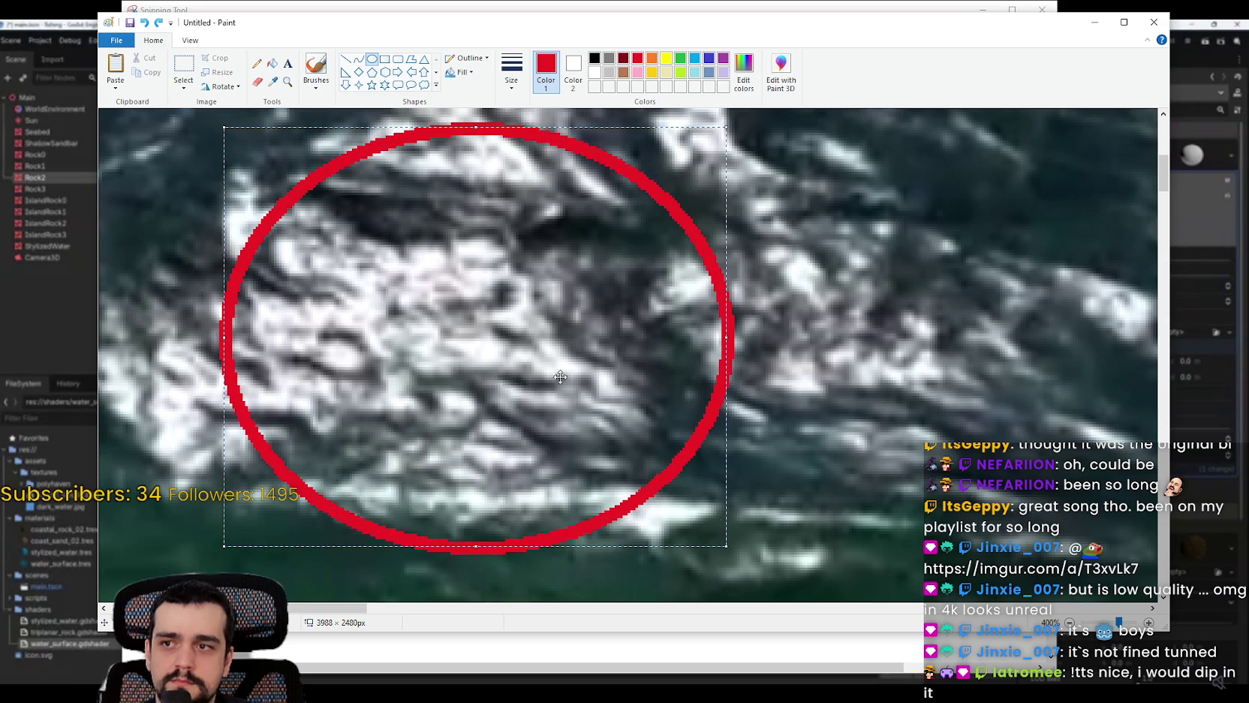
left_click(814, 349)
mouse_move(329, 235)
left_mouse_down()
mouse_move(374, 300)
mouse_move(414, 325)
left_mouse_up()
left_click(554, 239)
mouse_move(554, 239)
left_mouse_down()
mouse_move(593, 312)
mouse_move(642, 334)
mouse_move(620, 333)
left_mouse_up()
left_click(490, 409)
mouse_move(431, 358)
left_mouse_down()
mouse_move(529, 413)
mouse_move(503, 419)
left_mouse_up()
Step: Make the nose solid red with concentric ovals
left_click(272, 63)
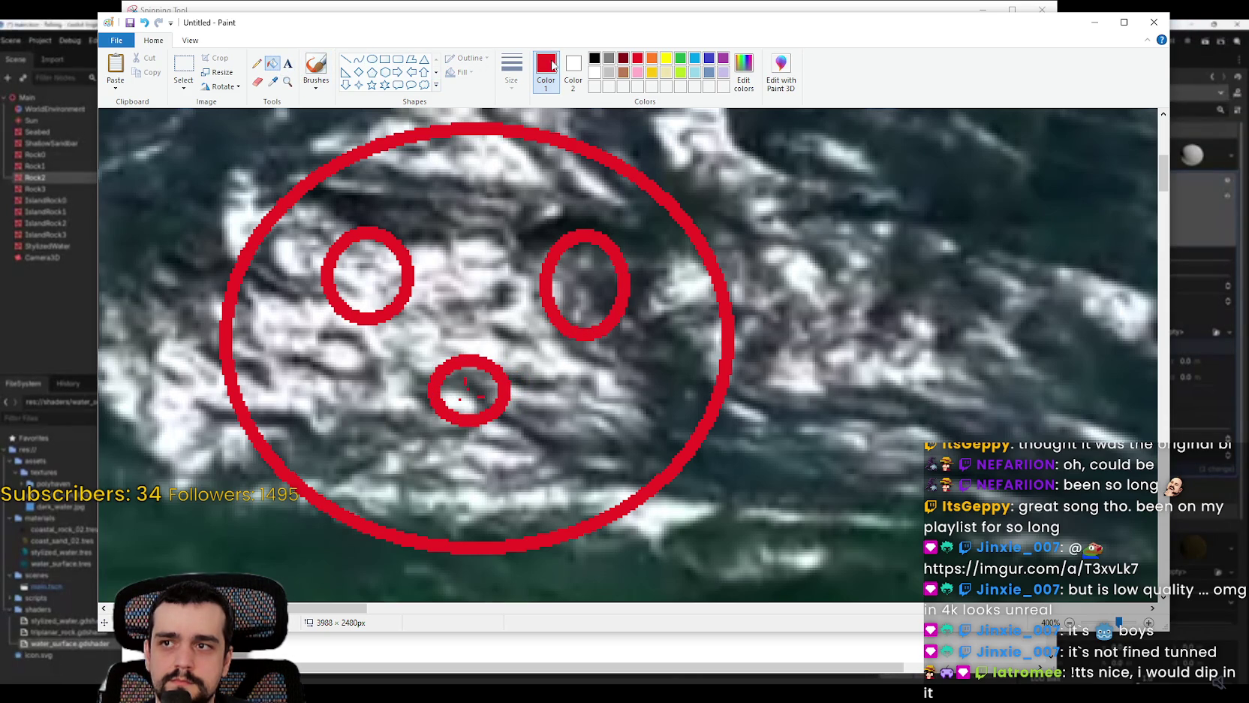
left_click(371, 59)
mouse_move(445, 381)
left_mouse_down()
mouse_move(492, 411)
mouse_move(484, 402)
left_mouse_up()
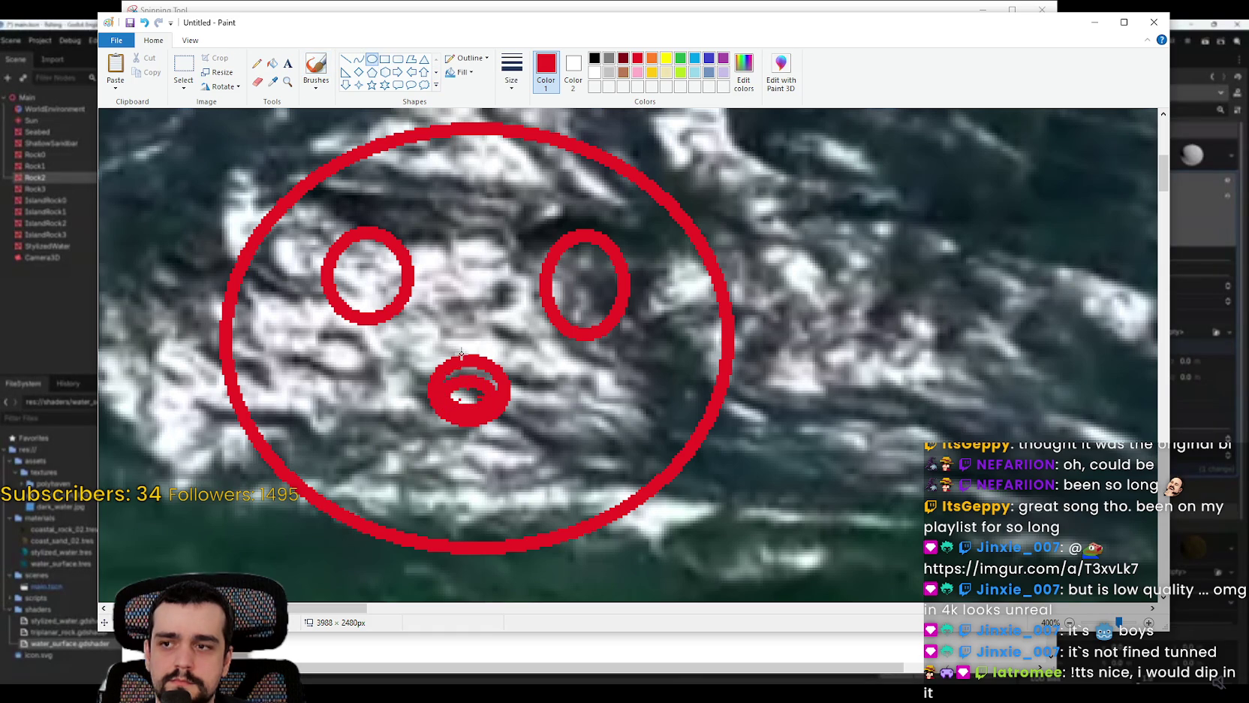
left_click_drag(449, 363, 493, 405)
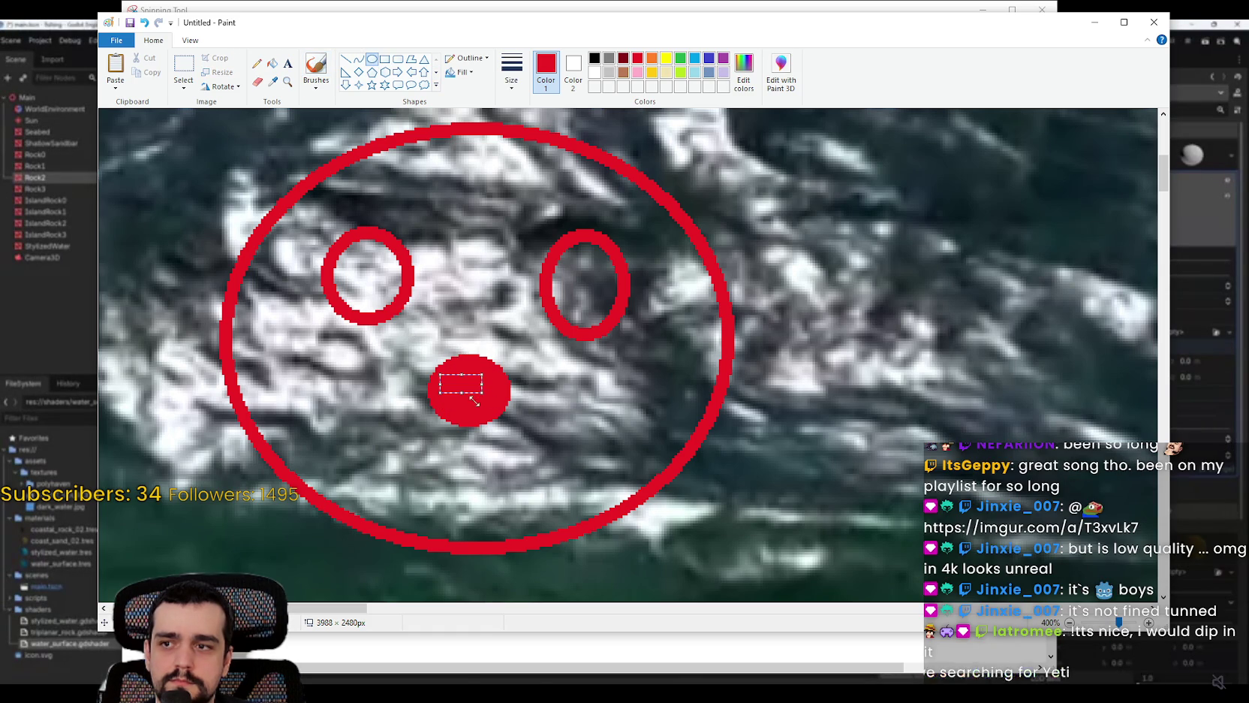
Step: Draw a straight mouth line with the Curve tool and try bending it
left_click(359, 58)
mouse_move(599, 456)
left_mouse_down()
mouse_move(543, 488)
mouse_move(571, 468)
mouse_move(496, 491)
mouse_move(534, 480)
left_mouse_up()
key("ctrl+z")
mouse_move(604, 455)
left_mouse_down()
mouse_move(413, 480)
mouse_move(320, 455)
left_mouse_up()
left_click_drag(468, 459, 471, 503)
mouse_move(691, 413)
left_mouse_down()
mouse_move(320, 501)
mouse_move(348, 454)
mouse_move(314, 448)
left_mouse_up()
key("Delete")
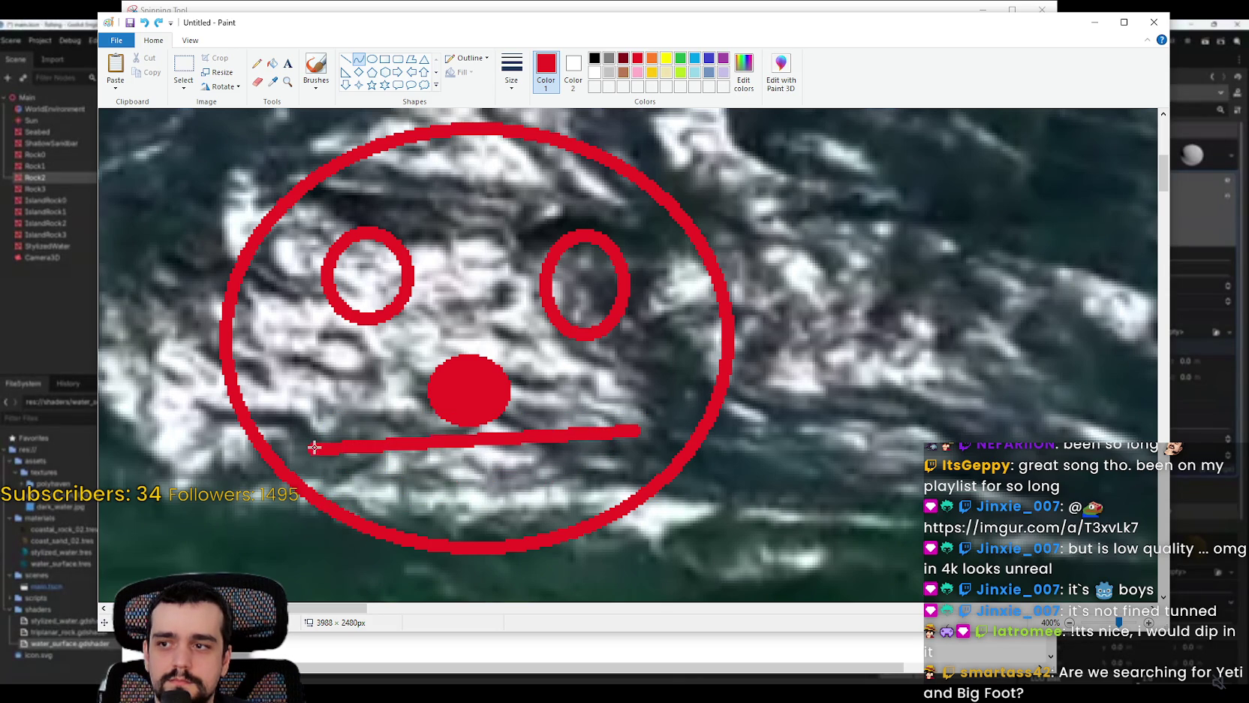
Step: Rework the mouth curve into a finished smile
left_click_drag(492, 442, 488, 508)
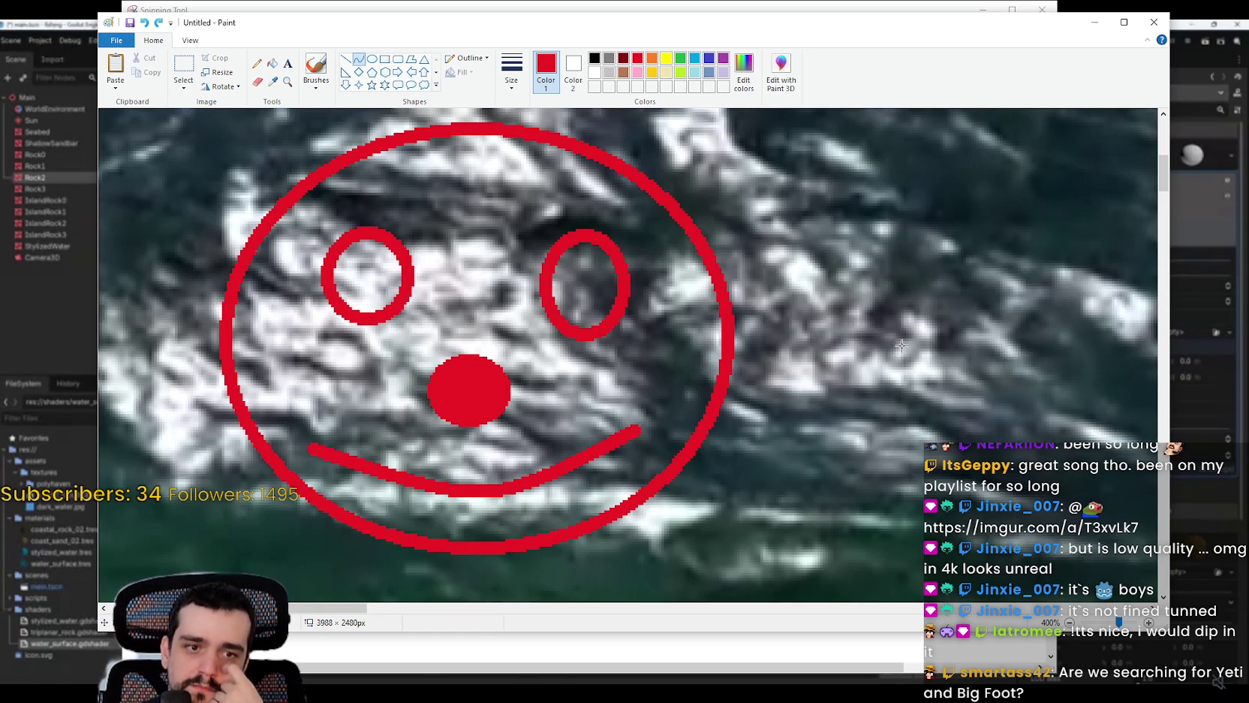
scroll(548, 199, "up", 4)
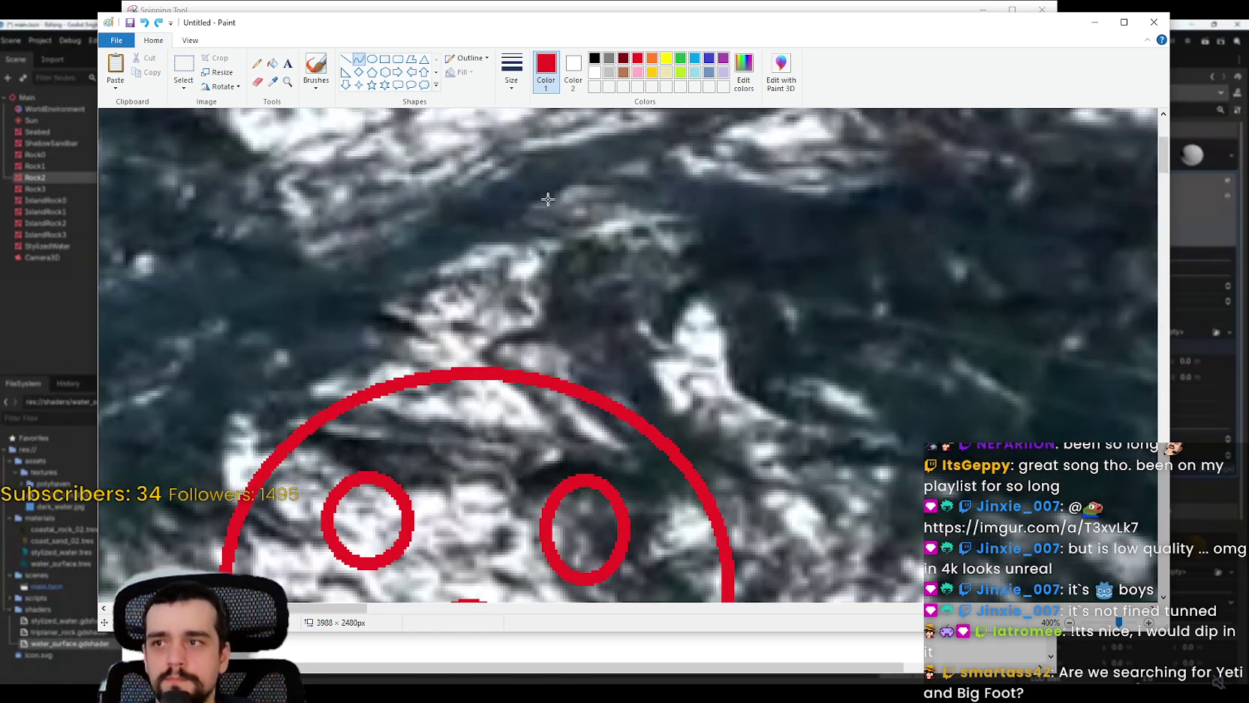
scroll(552, 201, "down", 2)
mouse_move(559, 559)
left_mouse_down()
mouse_move(555, 518)
mouse_move(559, 570)
mouse_move(565, 554)
left_mouse_up()
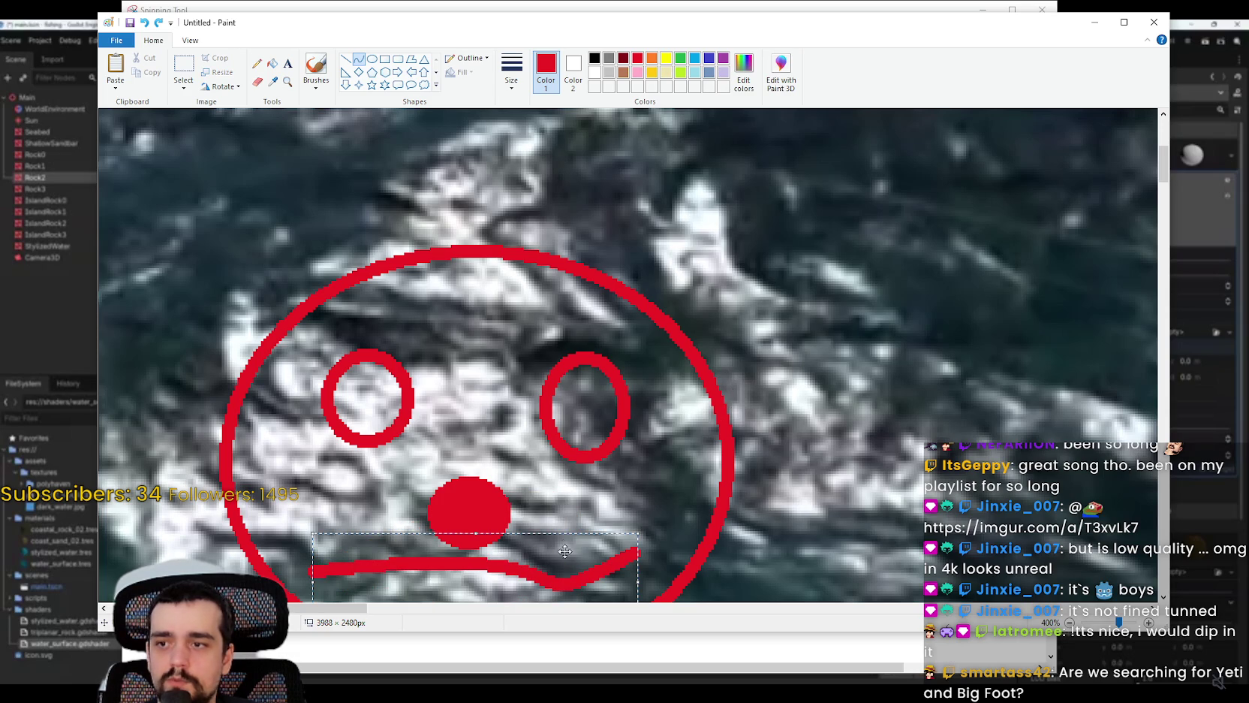
scroll(550, 359, "down", 4)
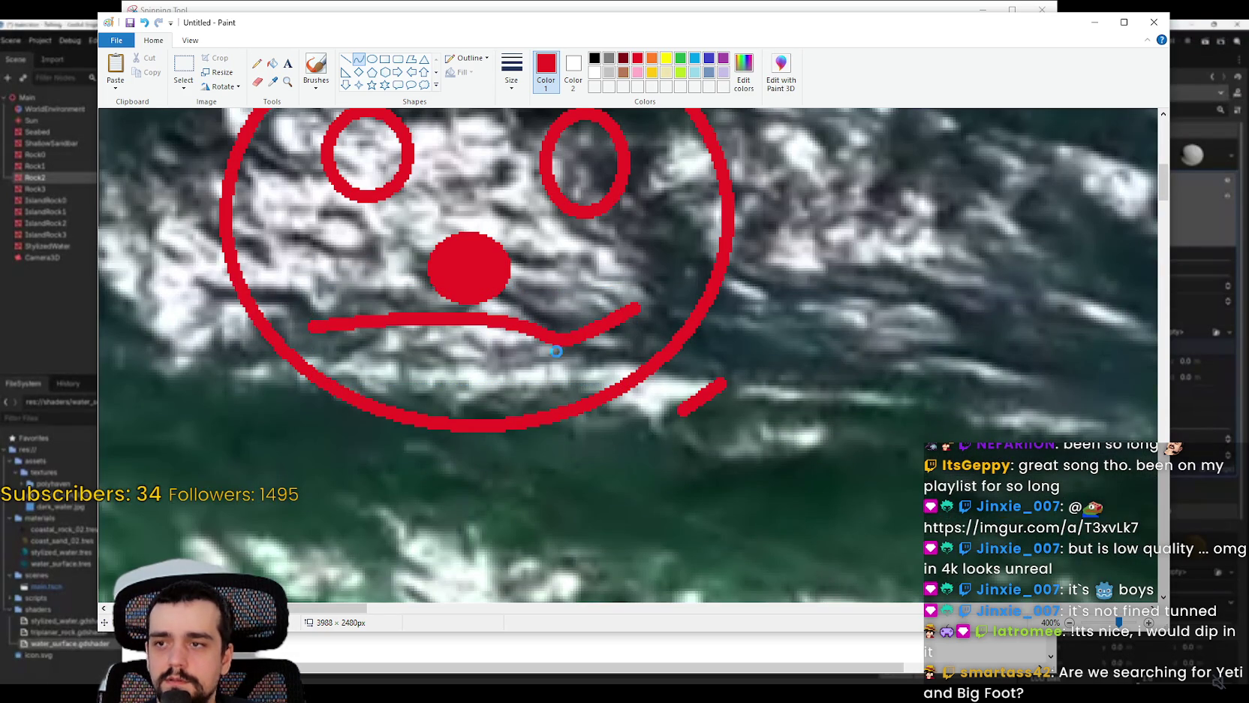
key("ctrl+z")
mouse_move(626, 293)
left_mouse_down()
mouse_move(556, 358)
mouse_move(308, 333)
left_mouse_up()
key("ctrl+z")
left_click_drag(455, 337, 477, 383)
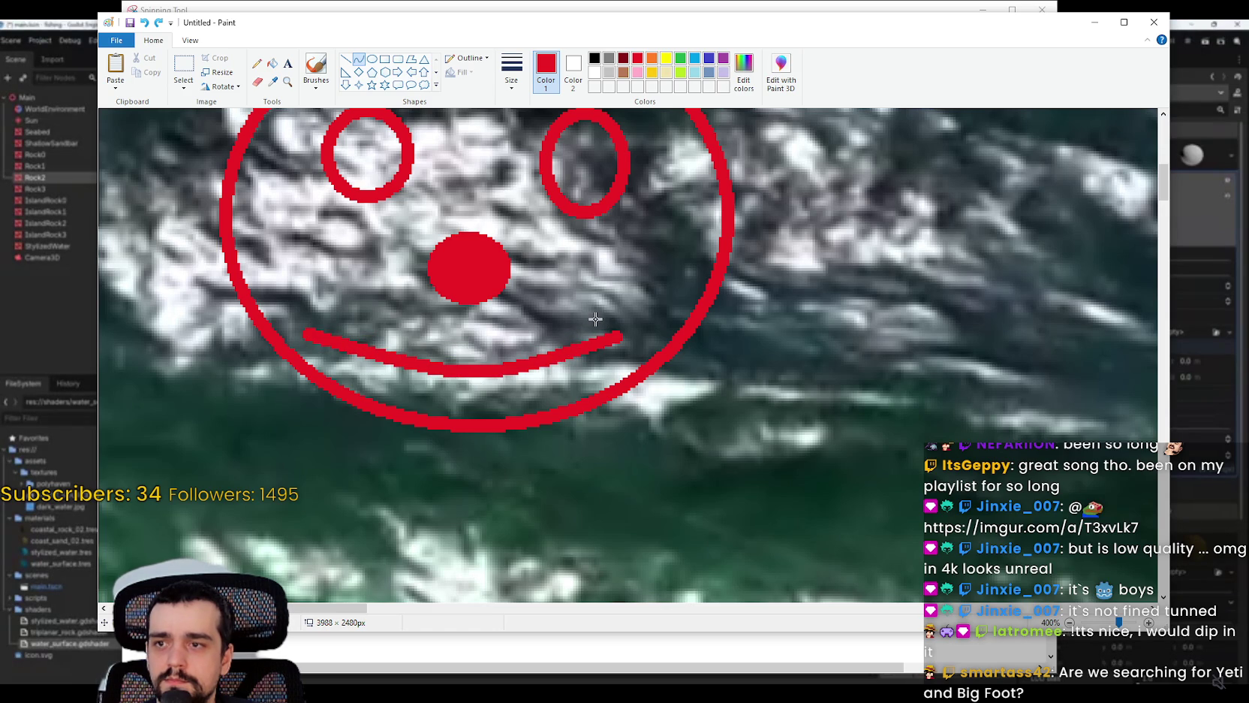
left_click_drag(575, 351, 496, 363)
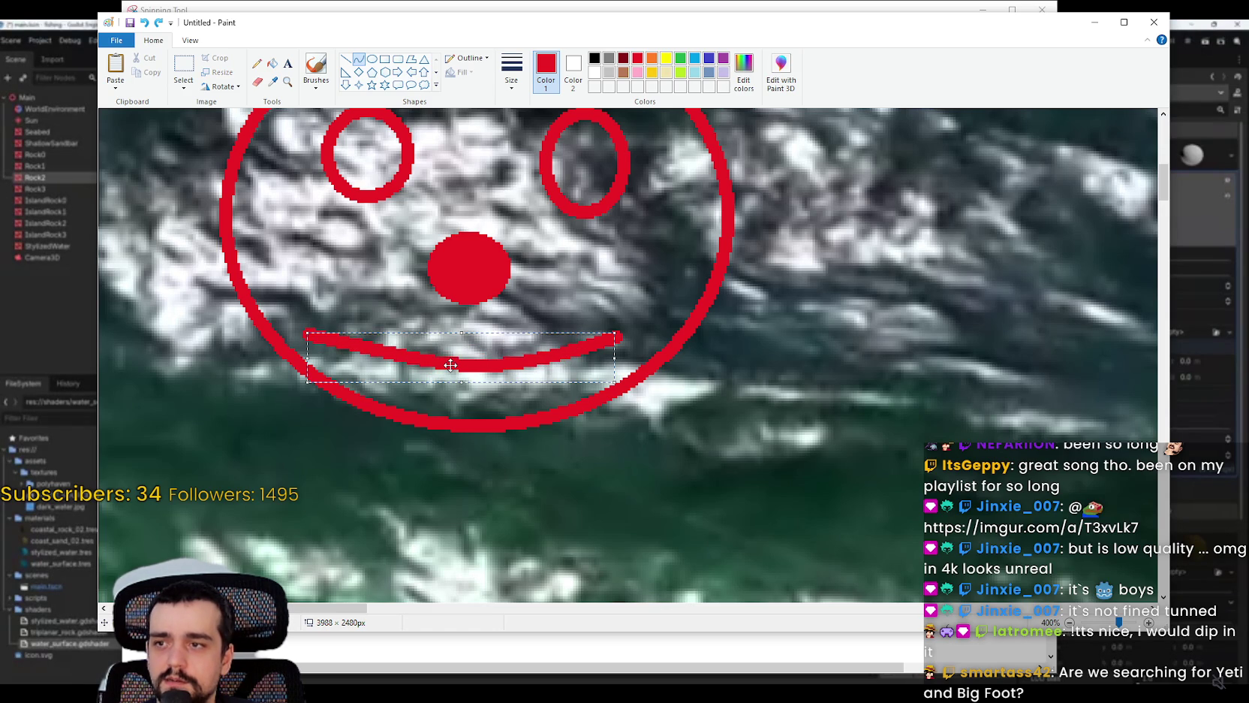
left_click(717, 306)
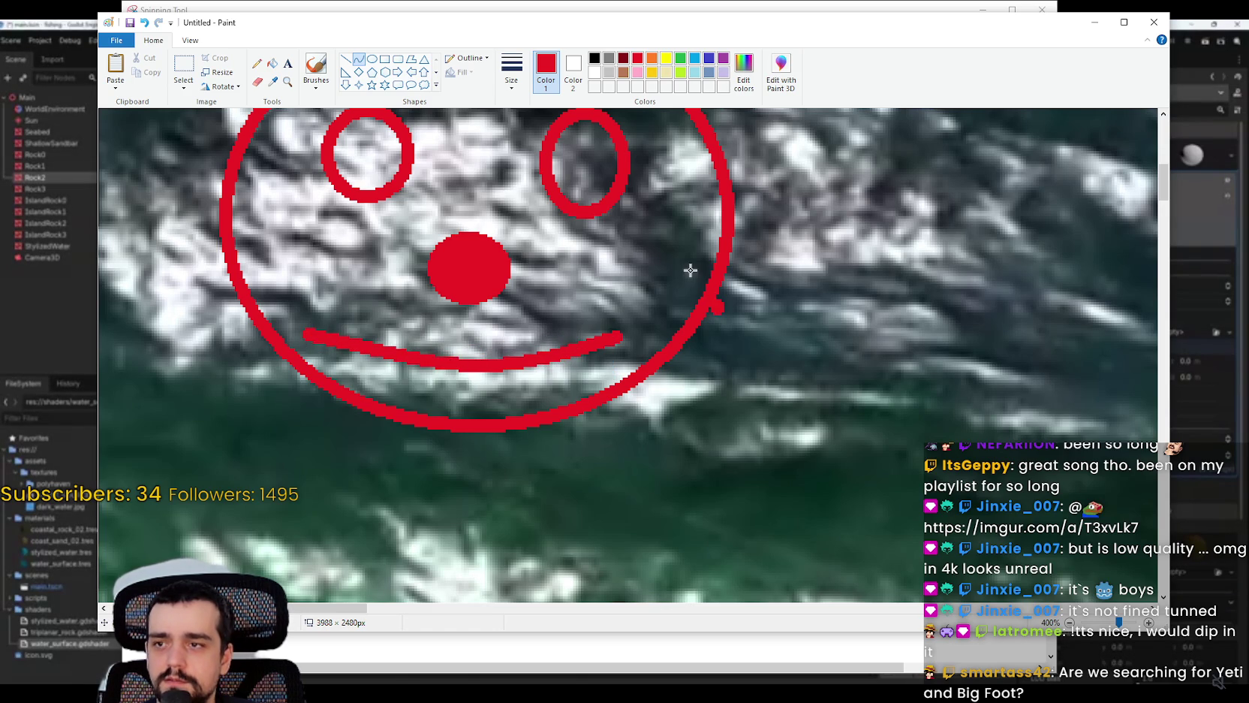
Step: Draw a pointed hat above the face with a tall curved peak
scroll(680, 259, "up", 3)
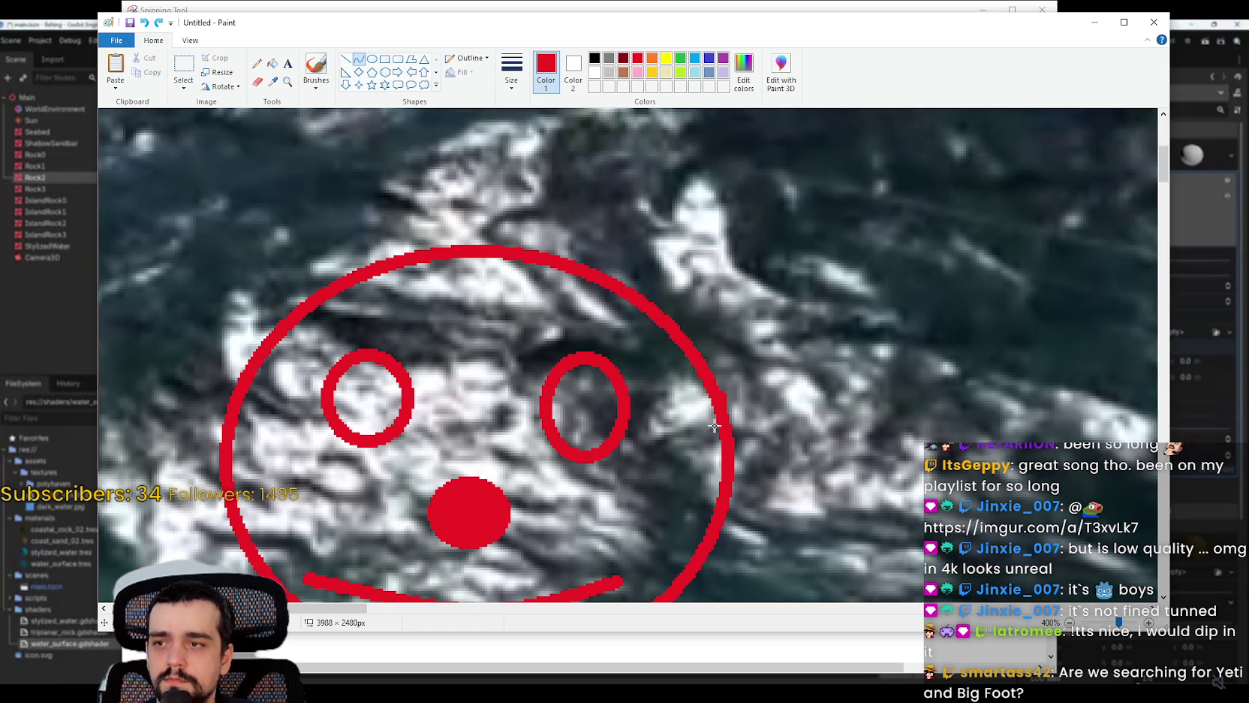
mouse_move(724, 382)
left_mouse_down()
mouse_move(290, 239)
mouse_move(678, 362)
mouse_move(695, 379)
mouse_move(211, 403)
mouse_move(231, 398)
left_mouse_up()
mouse_move(468, 392)
left_mouse_down()
mouse_move(450, 248)
mouse_move(481, 60)
mouse_move(499, 75)
left_mouse_up()
scroll(515, 291, "up", 3)
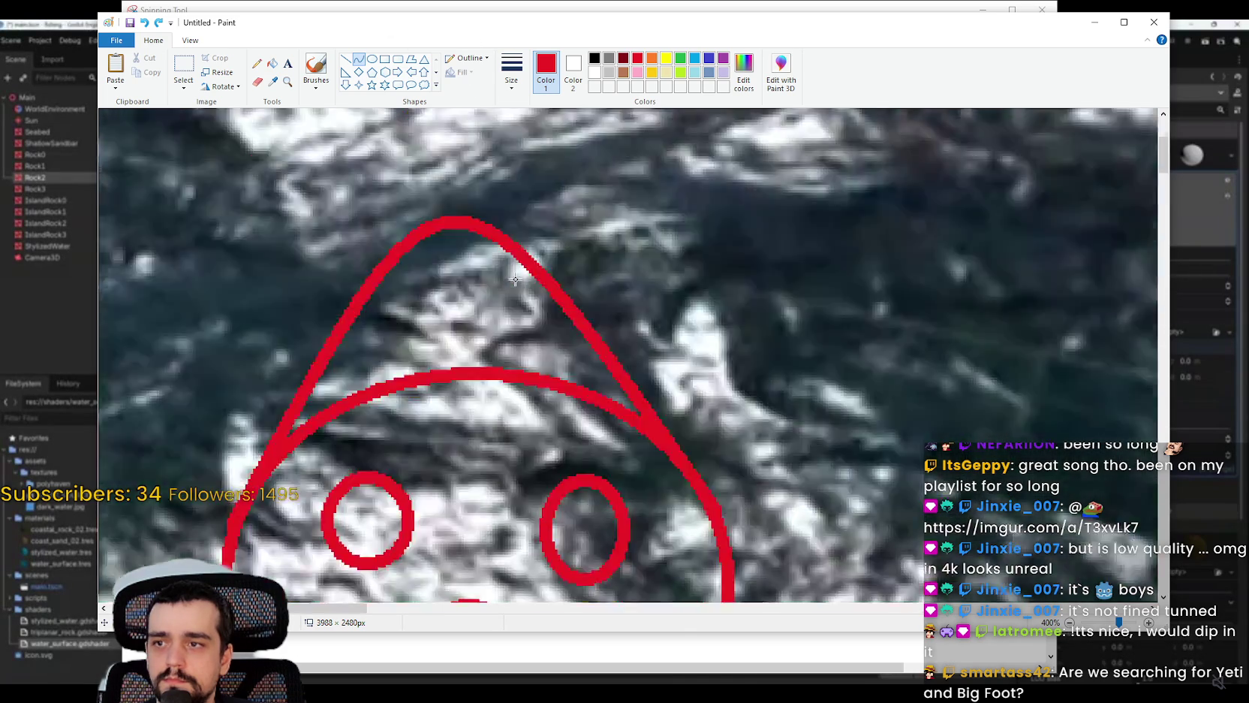
mouse_move(466, 341)
left_mouse_down()
mouse_move(405, 342)
mouse_move(450, 249)
mouse_move(472, 245)
left_mouse_up()
scroll(495, 262, "down", 2)
left_click(856, 281)
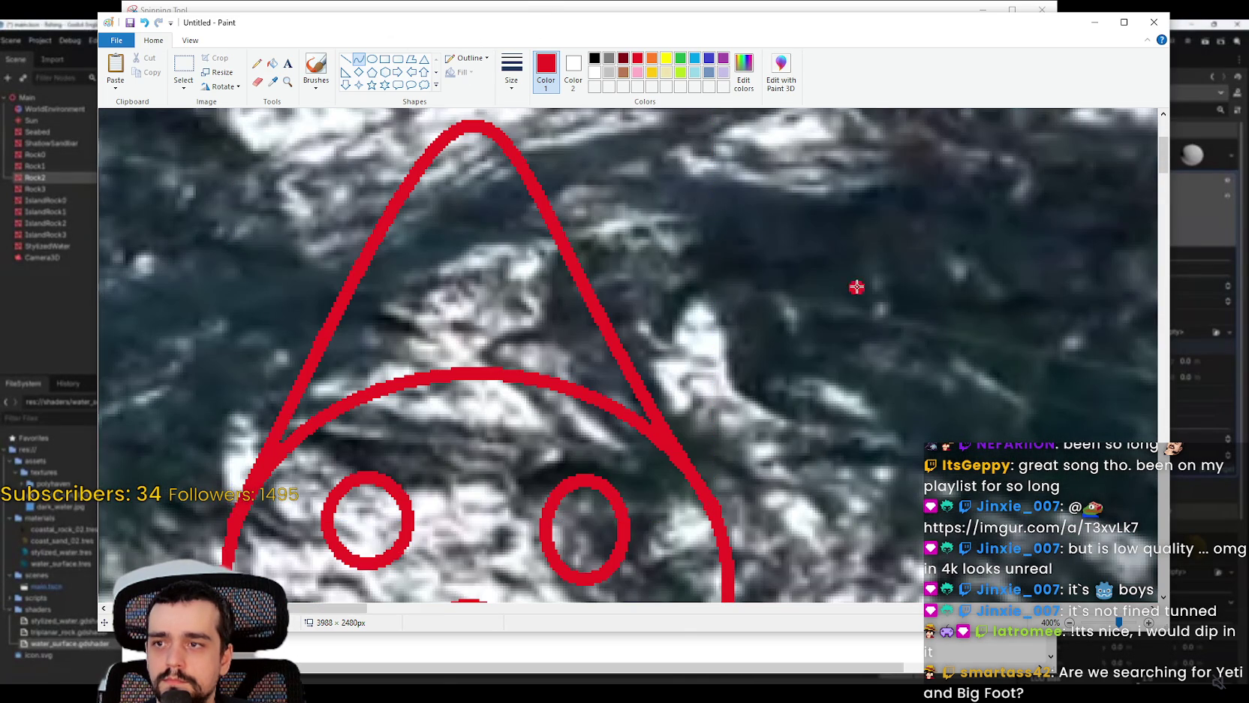
Step: Zoom out to 200% to view the whole clown face
scroll(808, 332, "down", 2)
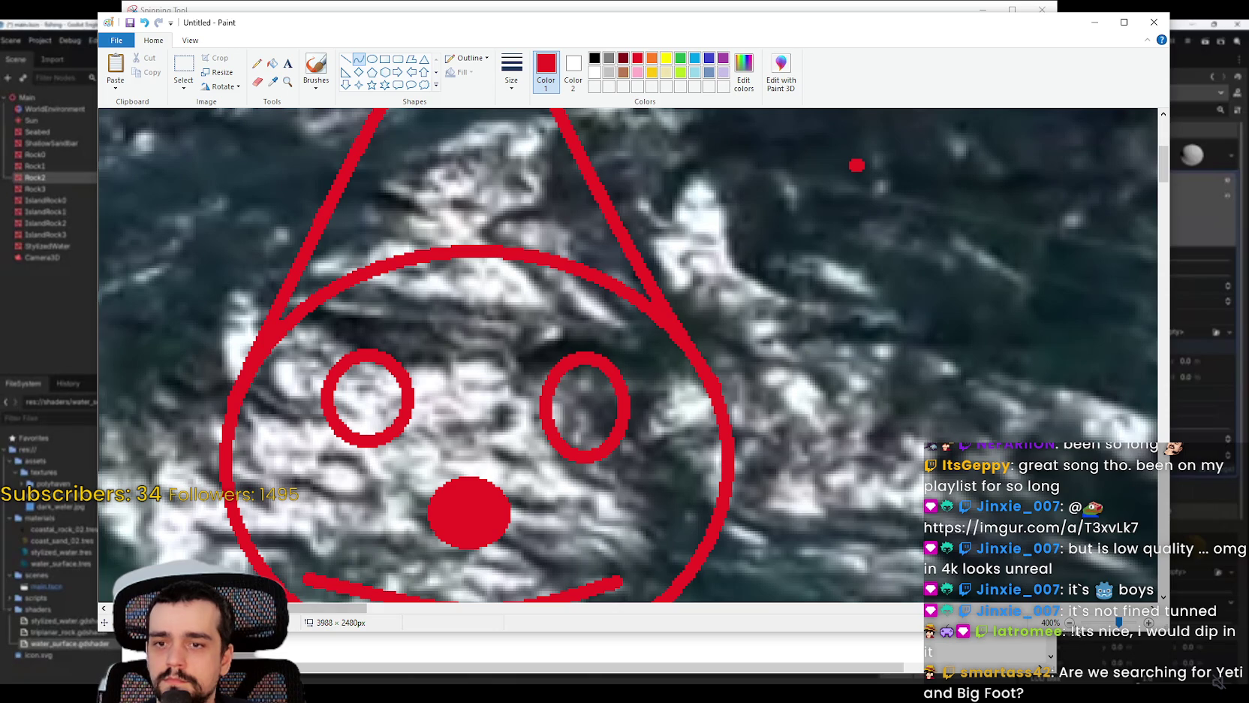
left_click(1068, 622)
left_click(1068, 623)
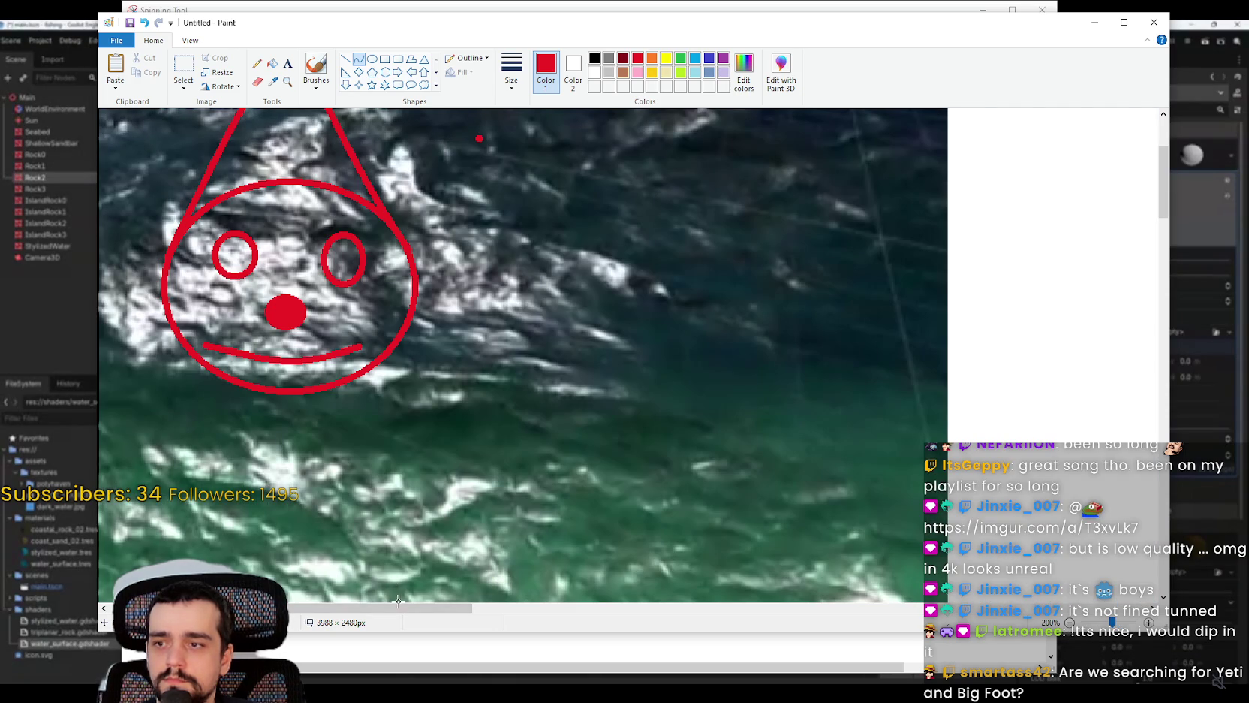
scroll(346, 589, "down", 2)
scroll(551, 462, "up", 2)
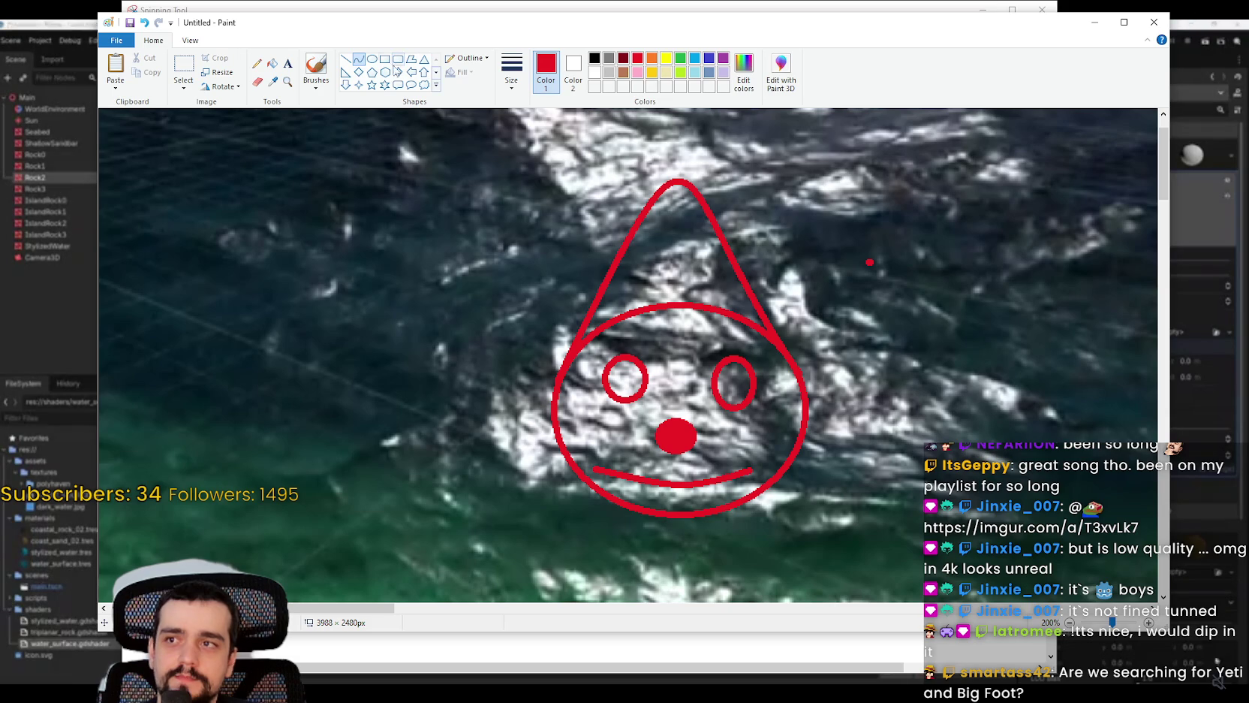
Step: Draw small pupil ovals inside each of the clown's eyes
left_click(371, 59)
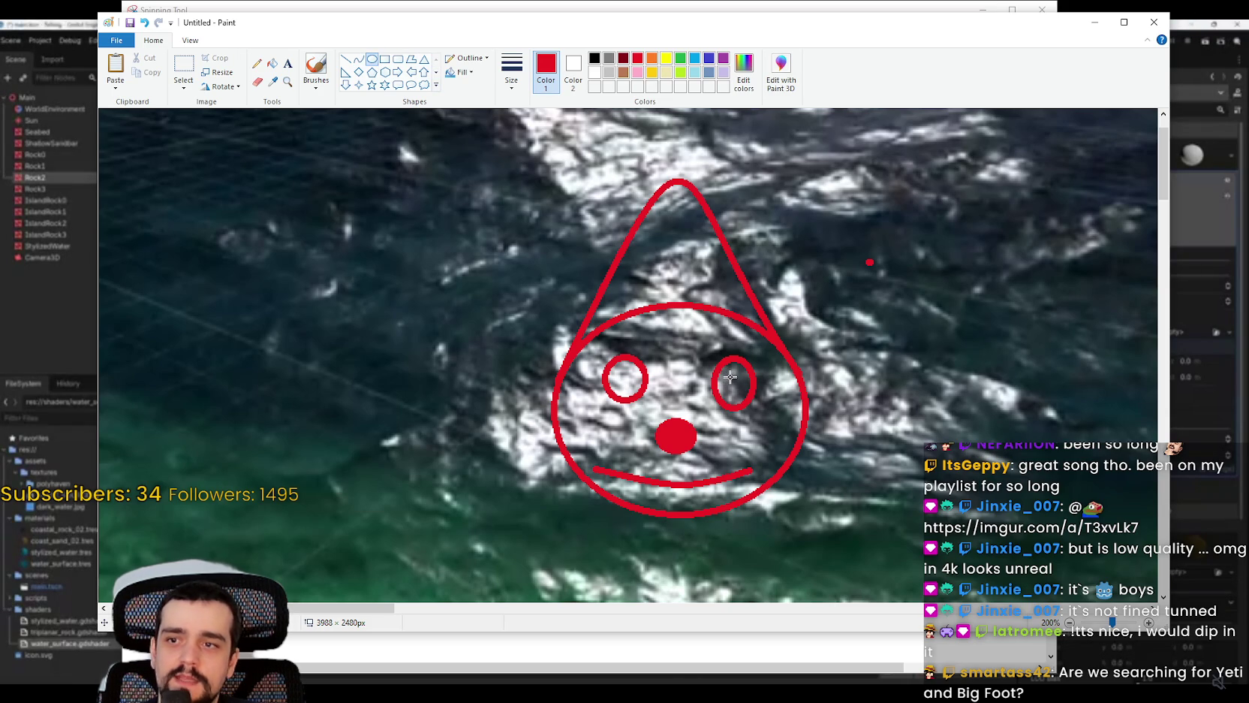
left_click_drag(729, 375, 742, 393)
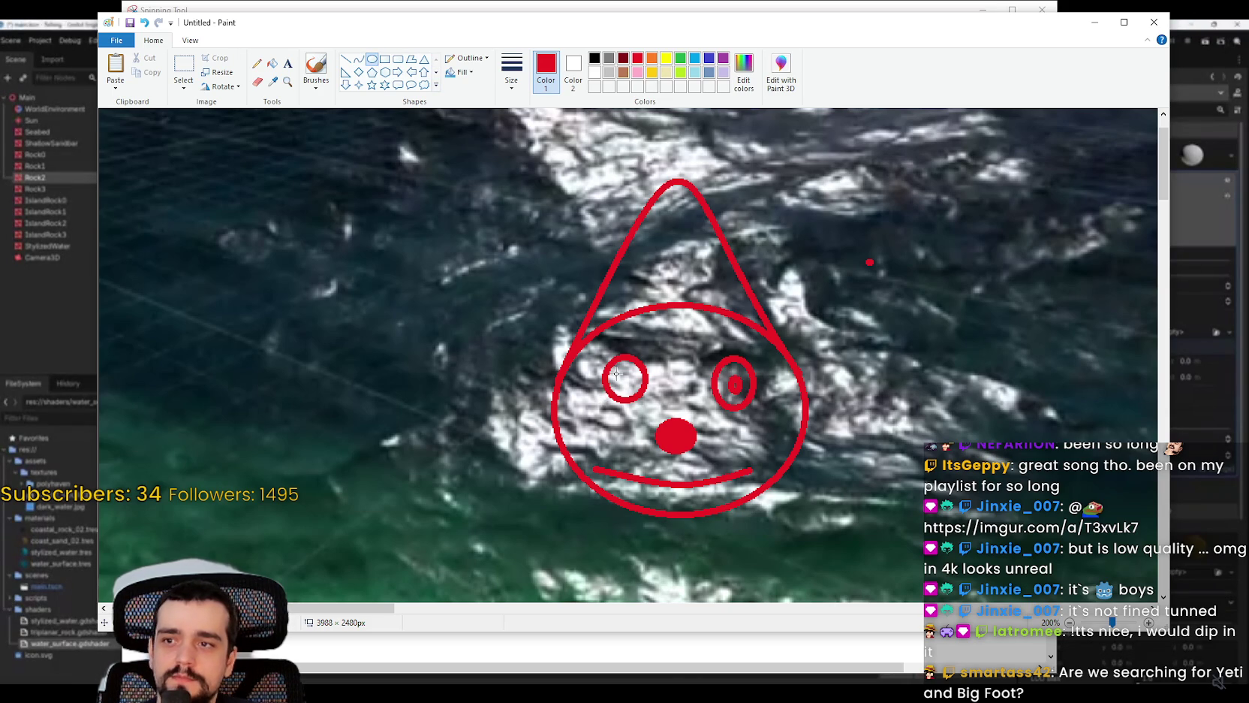
left_click_drag(629, 382, 631, 388)
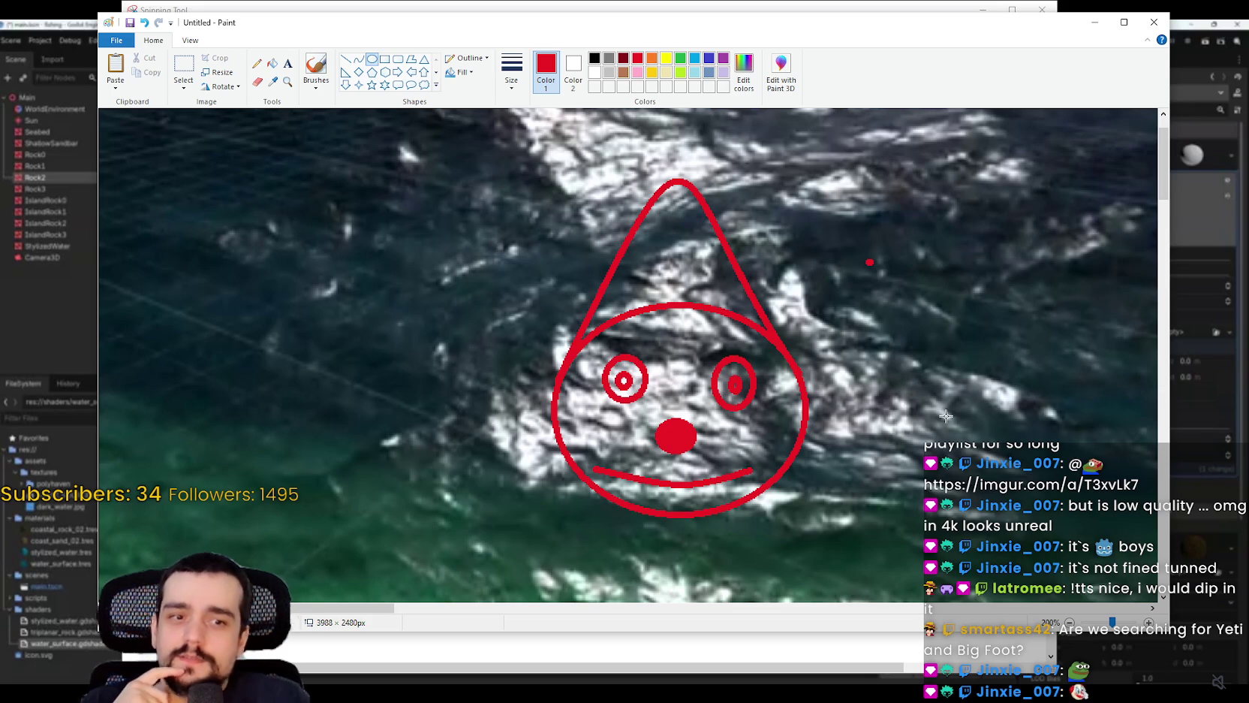
Step: Close Paint and the Snipping Tool, discarding both without saving
left_click(1154, 21)
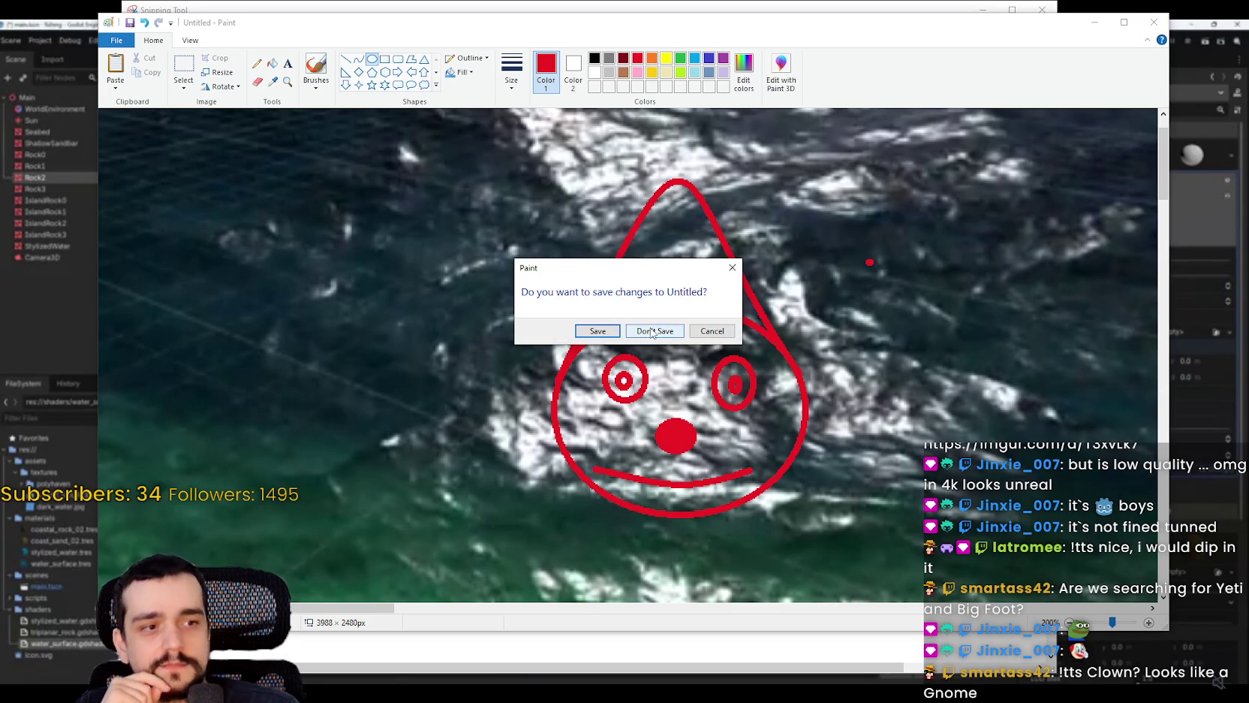
left_click(651, 333)
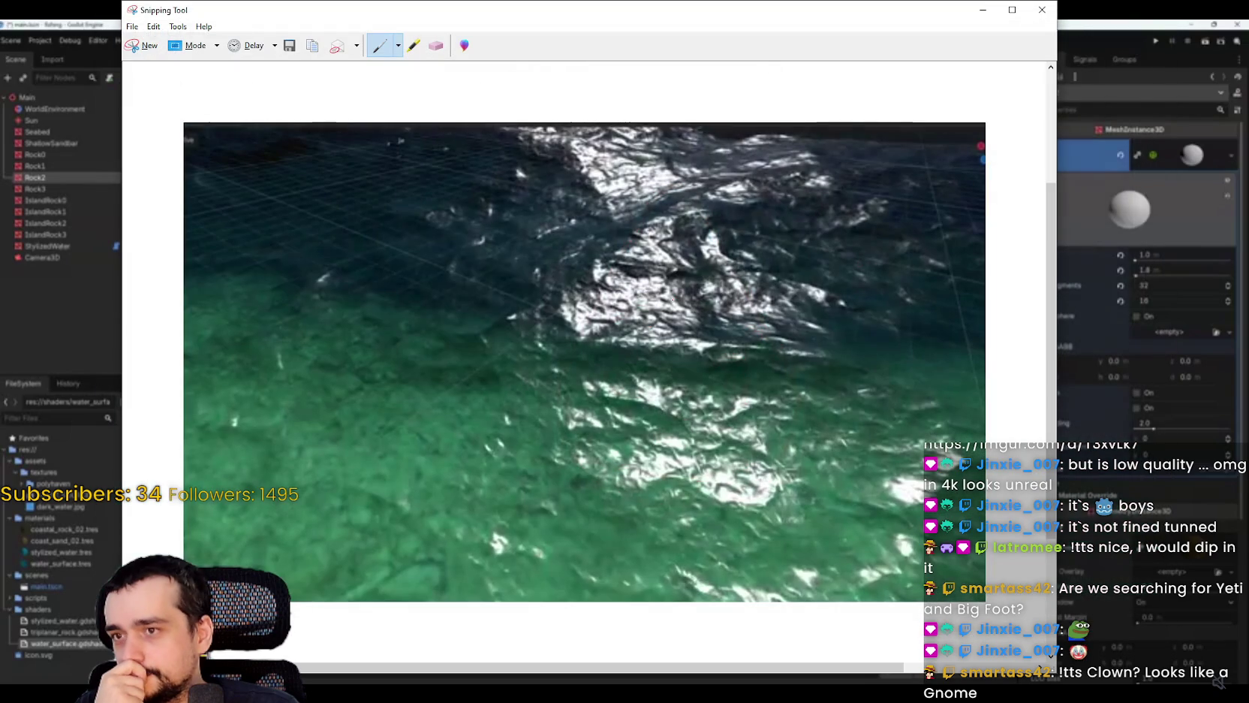
left_click(1042, 10)
left_click(650, 350)
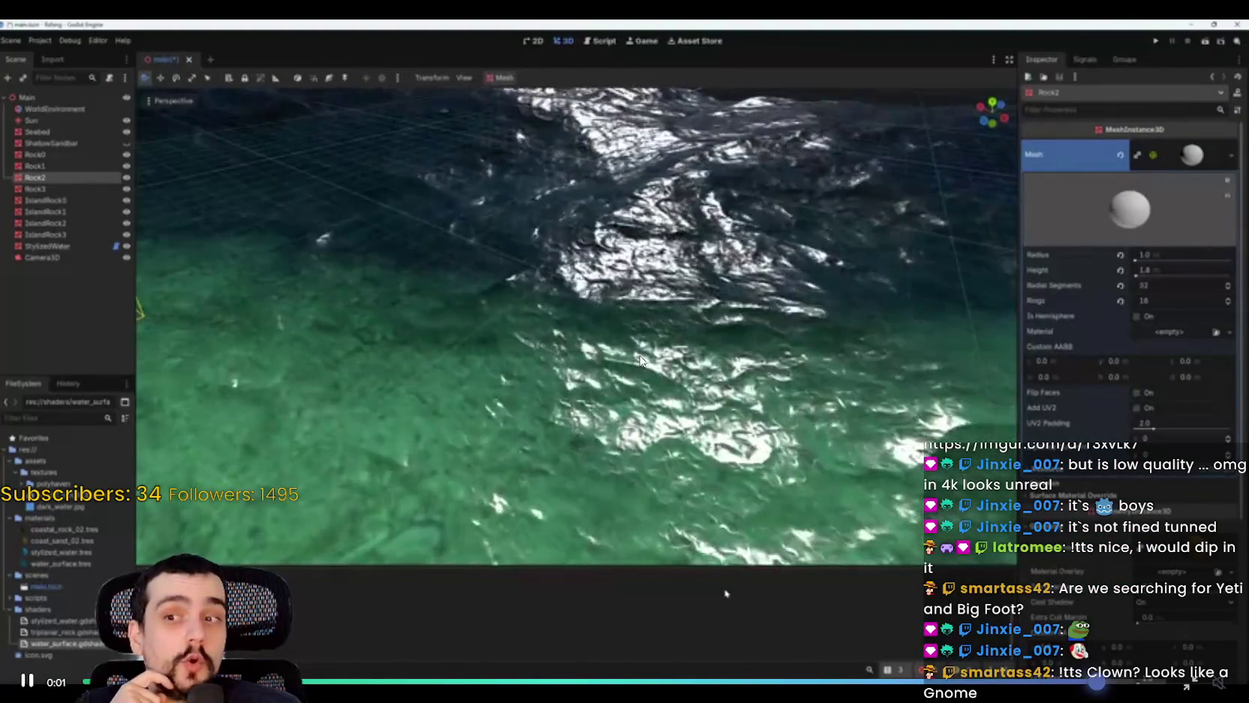
Step: Exit fullscreen, close the browser, and maximize the Harvest Mage game to walk the player
left_click(1201, 685)
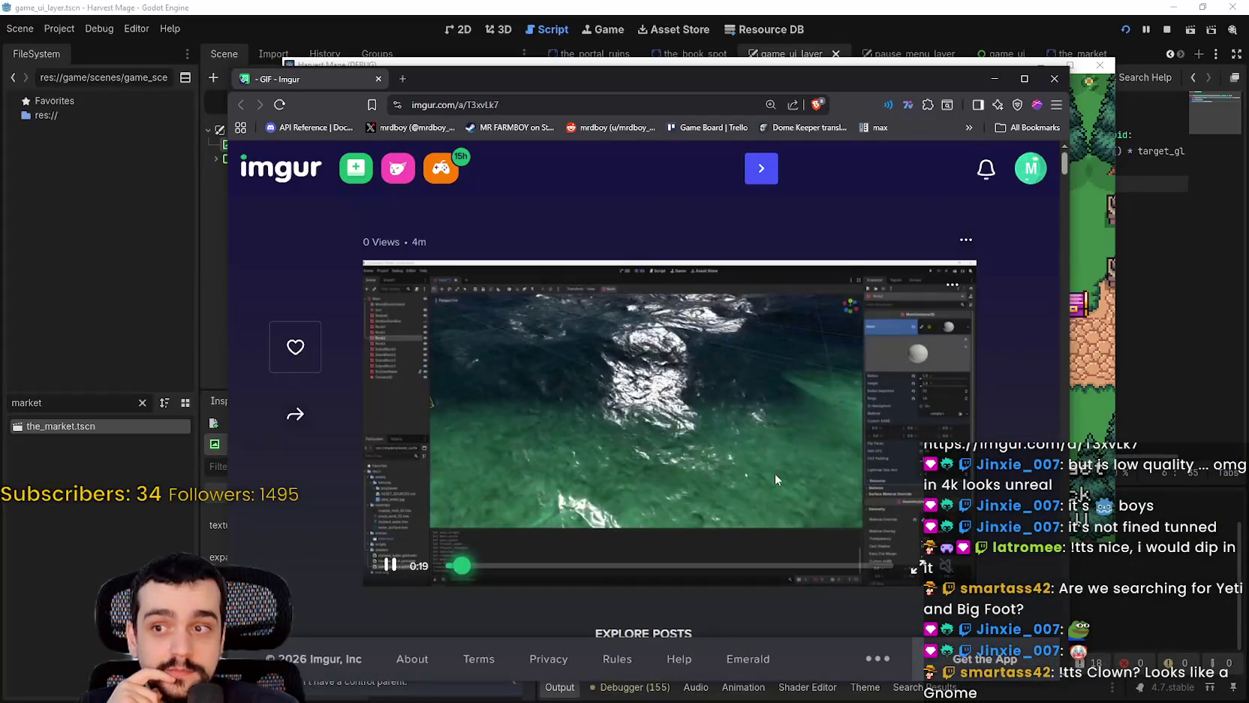
left_click(1053, 79)
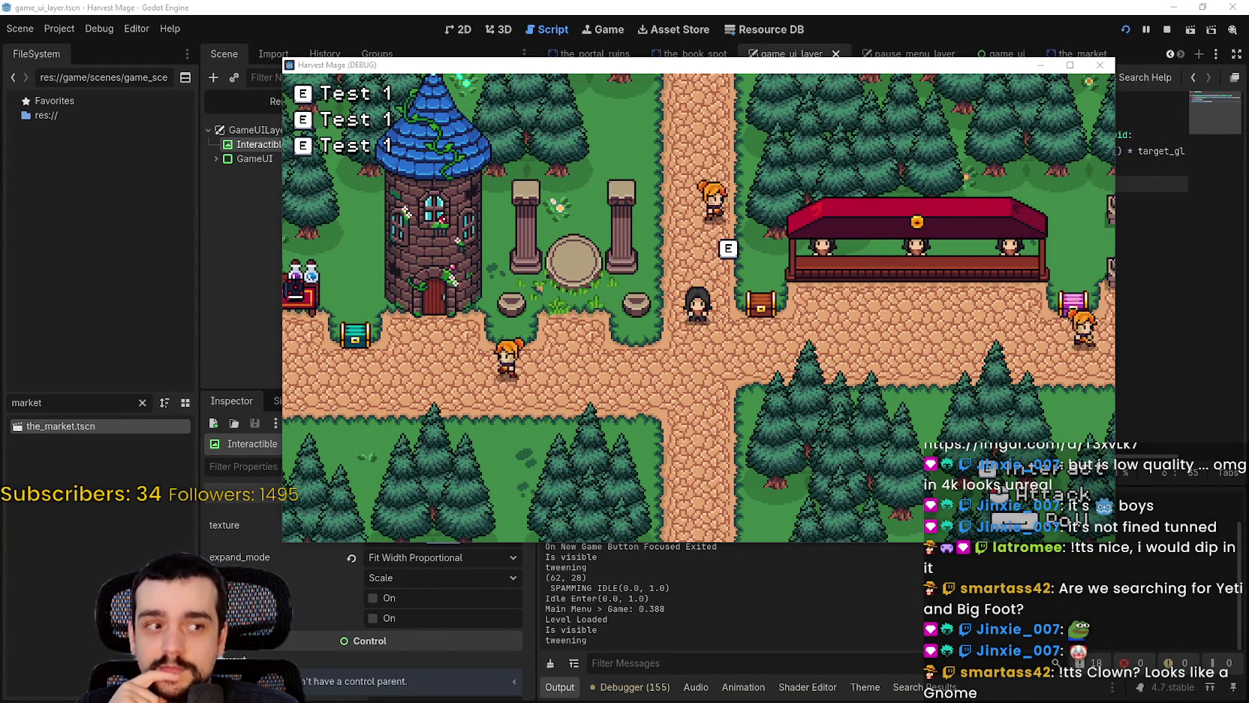
left_click(1069, 64)
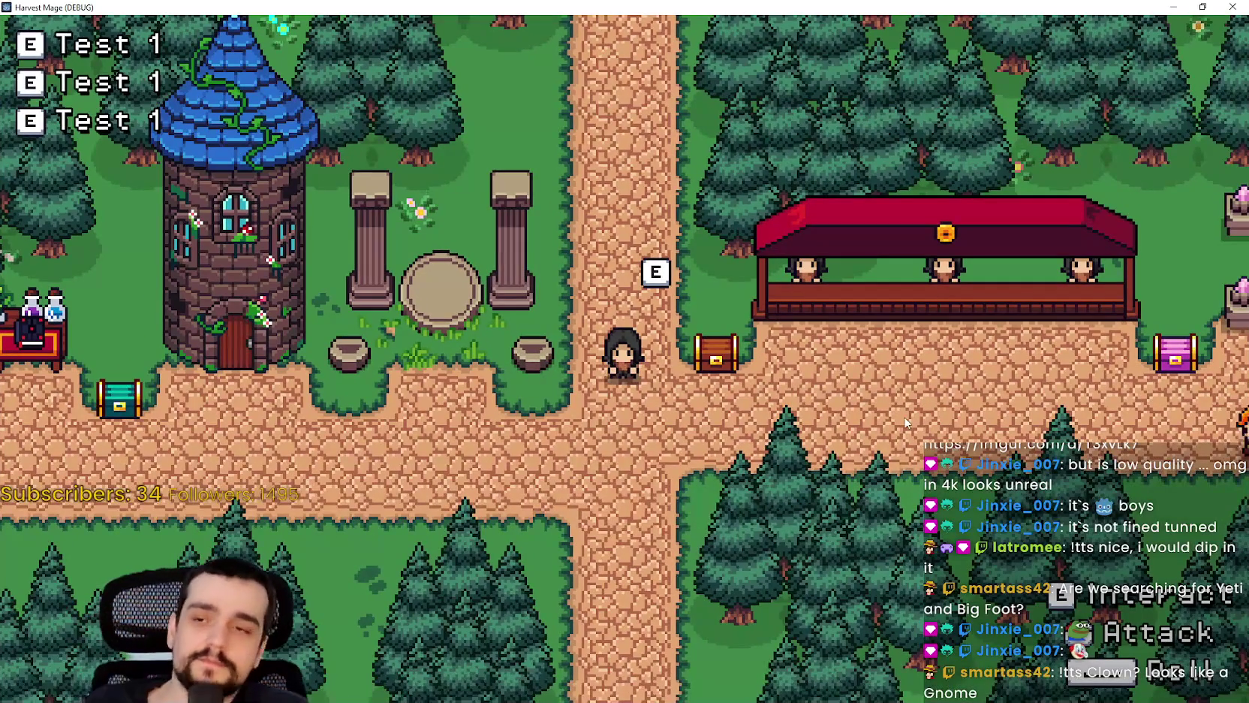
key("s")
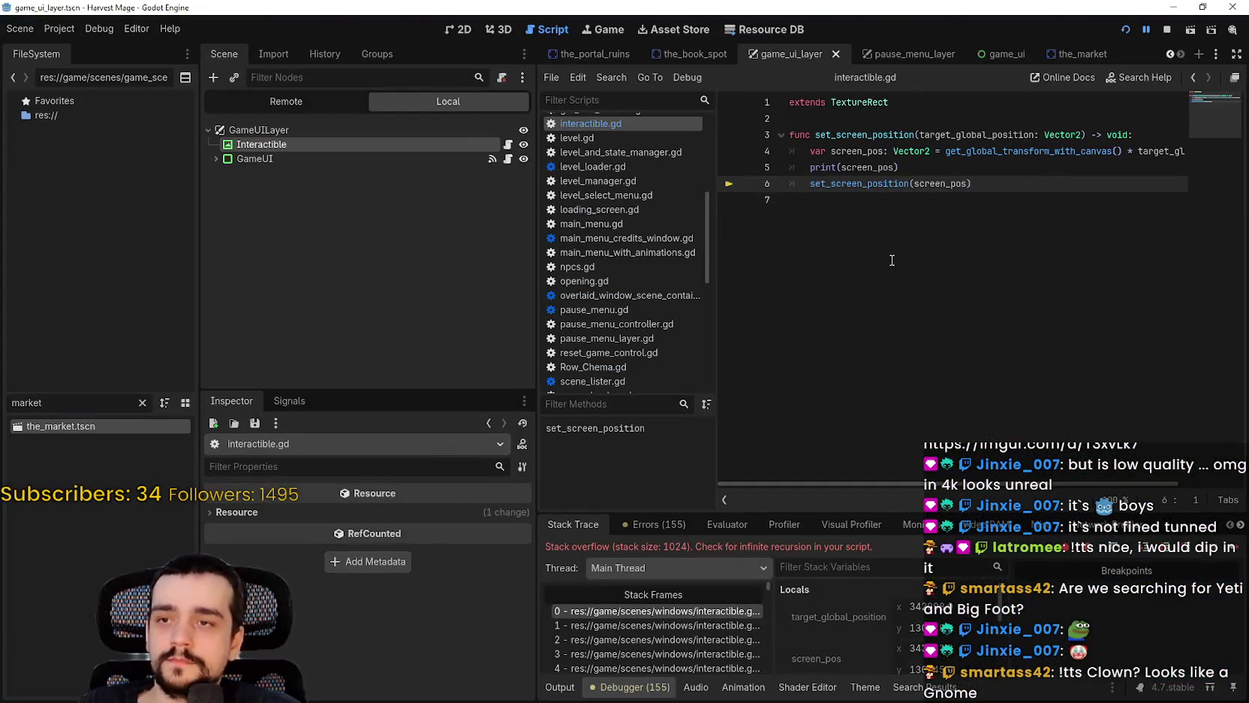
left_click(892, 260)
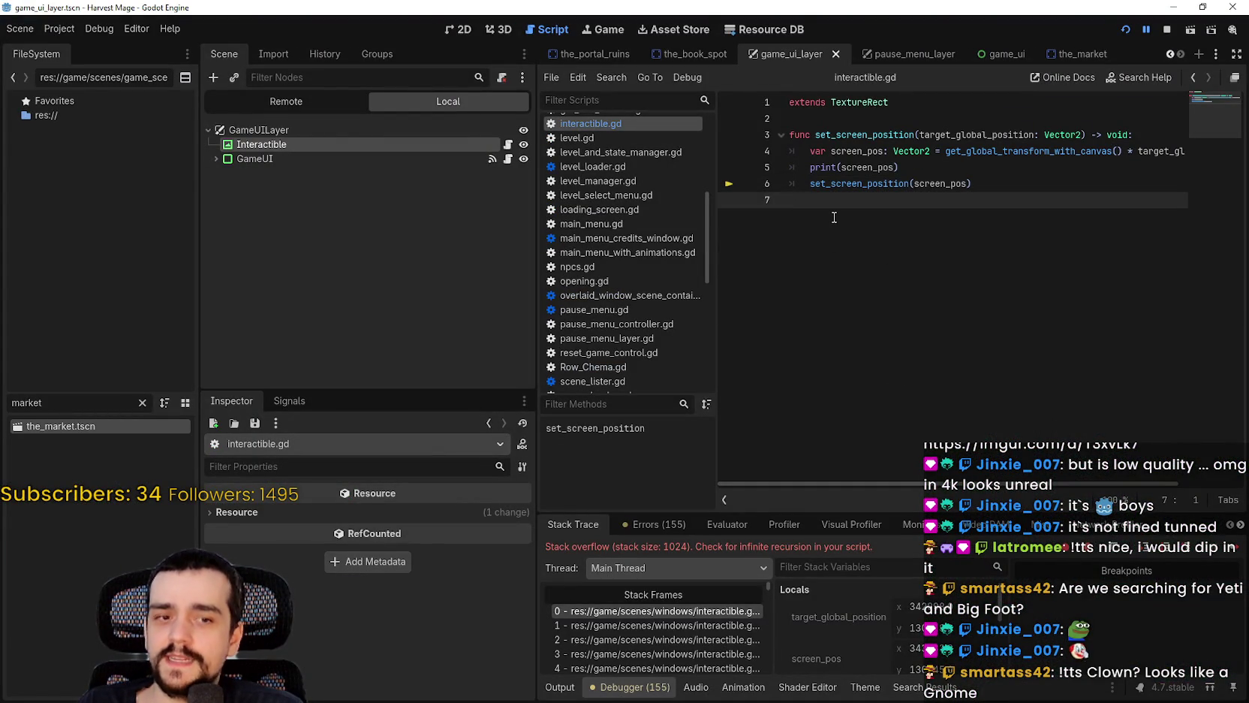
left_click(686, 618)
left_click(672, 642)
left_click(669, 653)
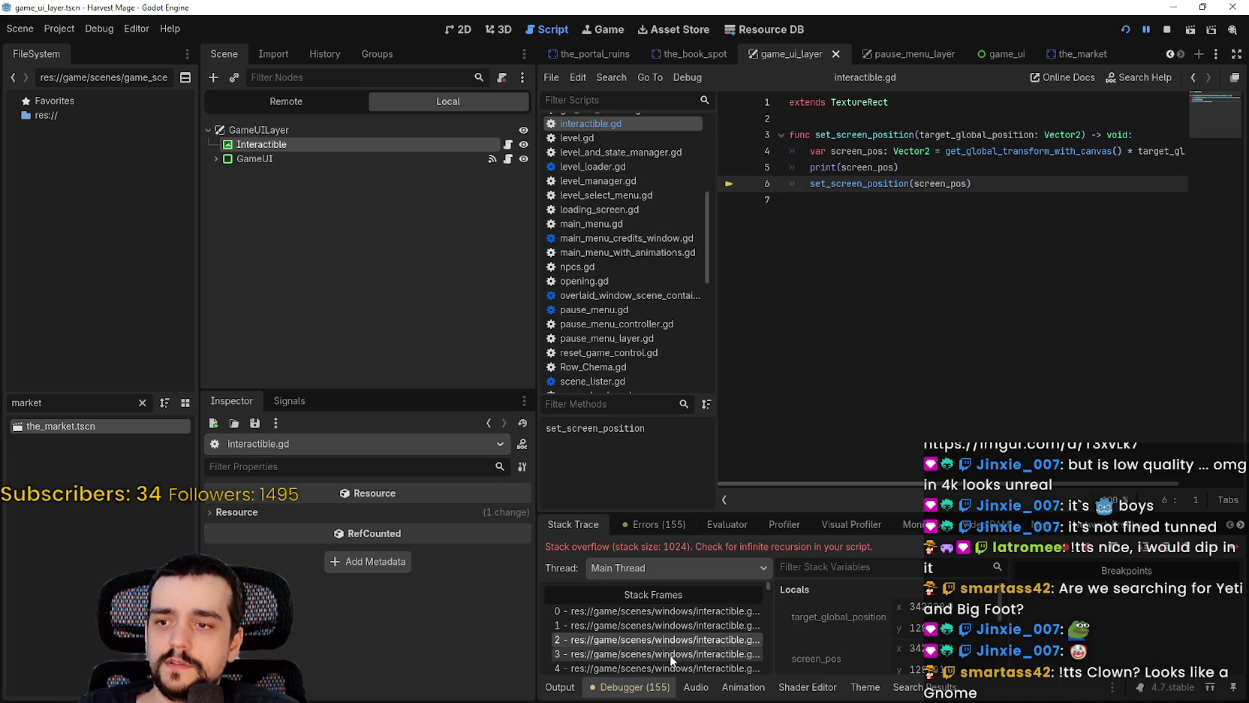
scroll(688, 649, "down", 1)
left_click(677, 629)
scroll(677, 629, "down", 1)
left_click(677, 629)
scroll(677, 629, "down", 1)
left_click(677, 647)
left_click_drag(768, 644, 839, 640)
scroll(780, 629, "down", 1)
scroll(754, 634, "down", 1)
scroll(749, 640, "down", 1)
left_click(748, 639)
scroll(748, 639, "down", 1)
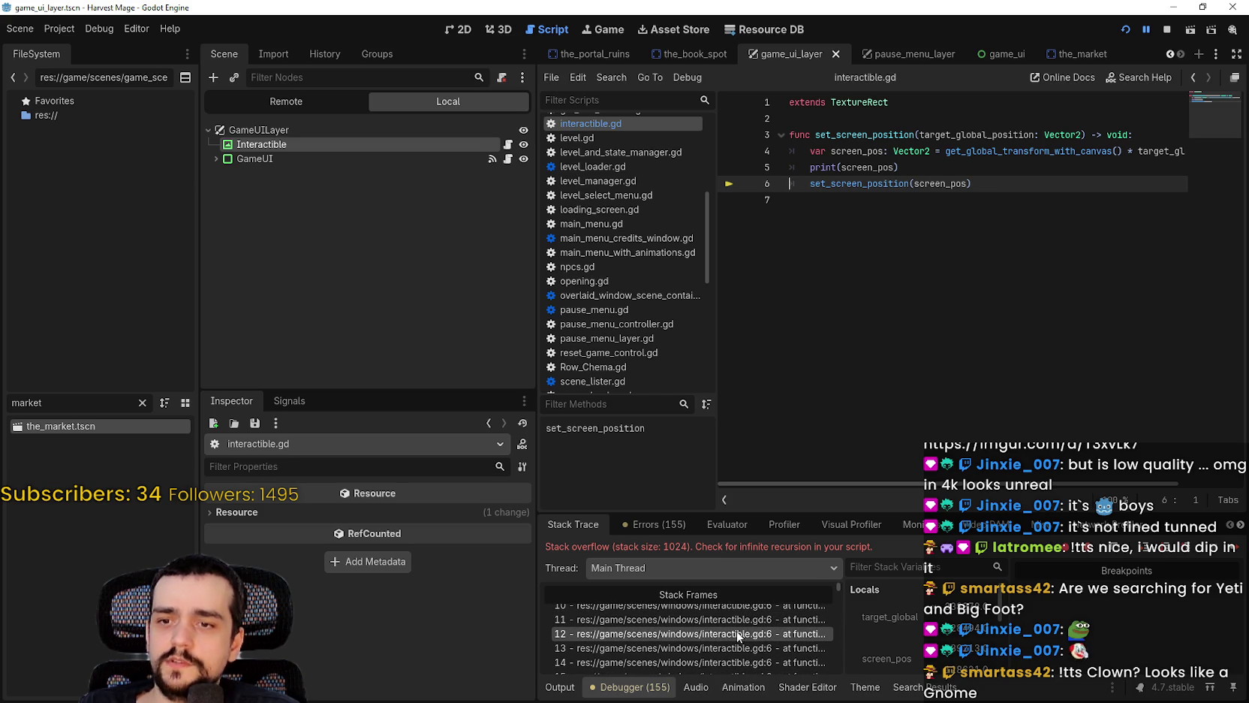
left_click(722, 658)
scroll(722, 656, "down", 1)
key("Down")
key("Down")
key("Down")
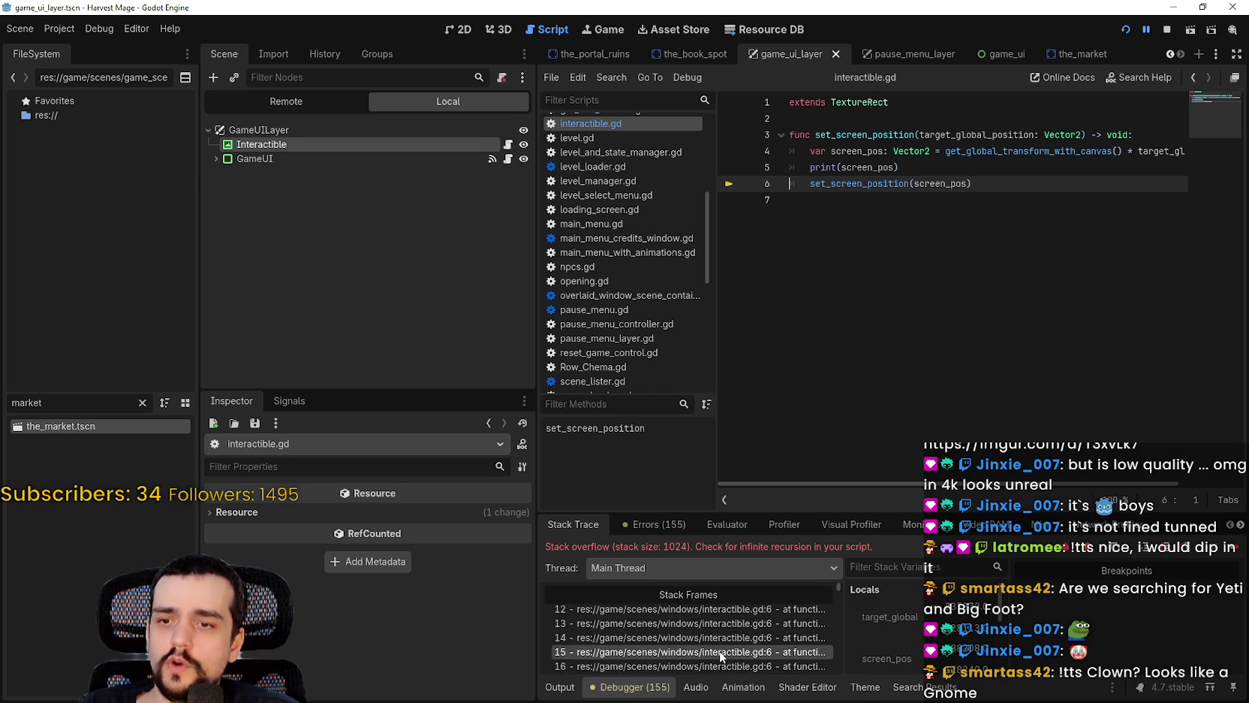
scroll(715, 652, "down", 1)
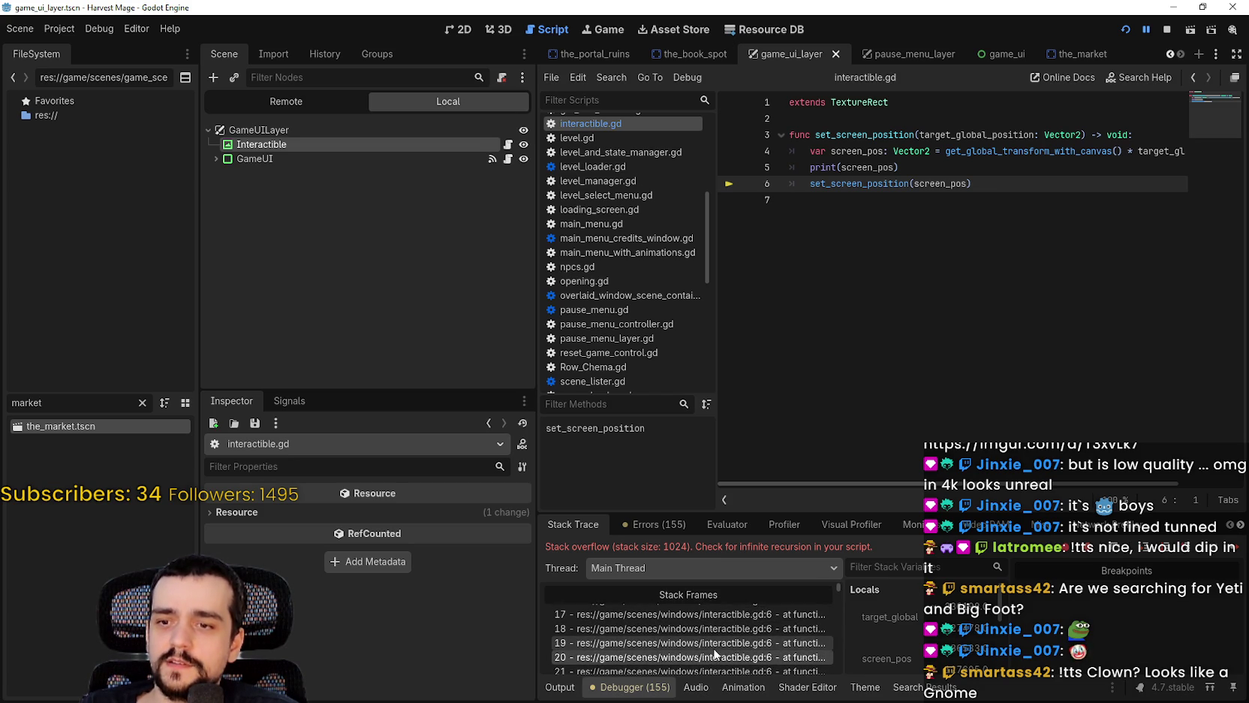
left_click_drag(835, 587, 829, 676)
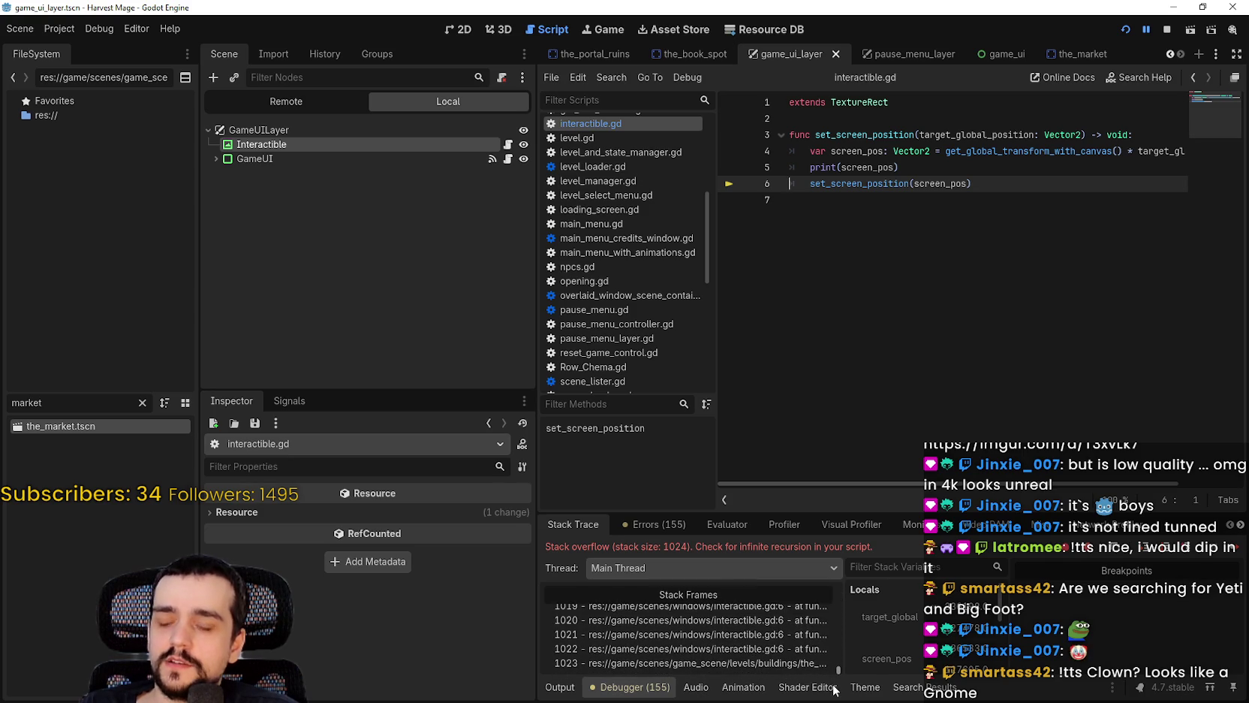
left_click(751, 663)
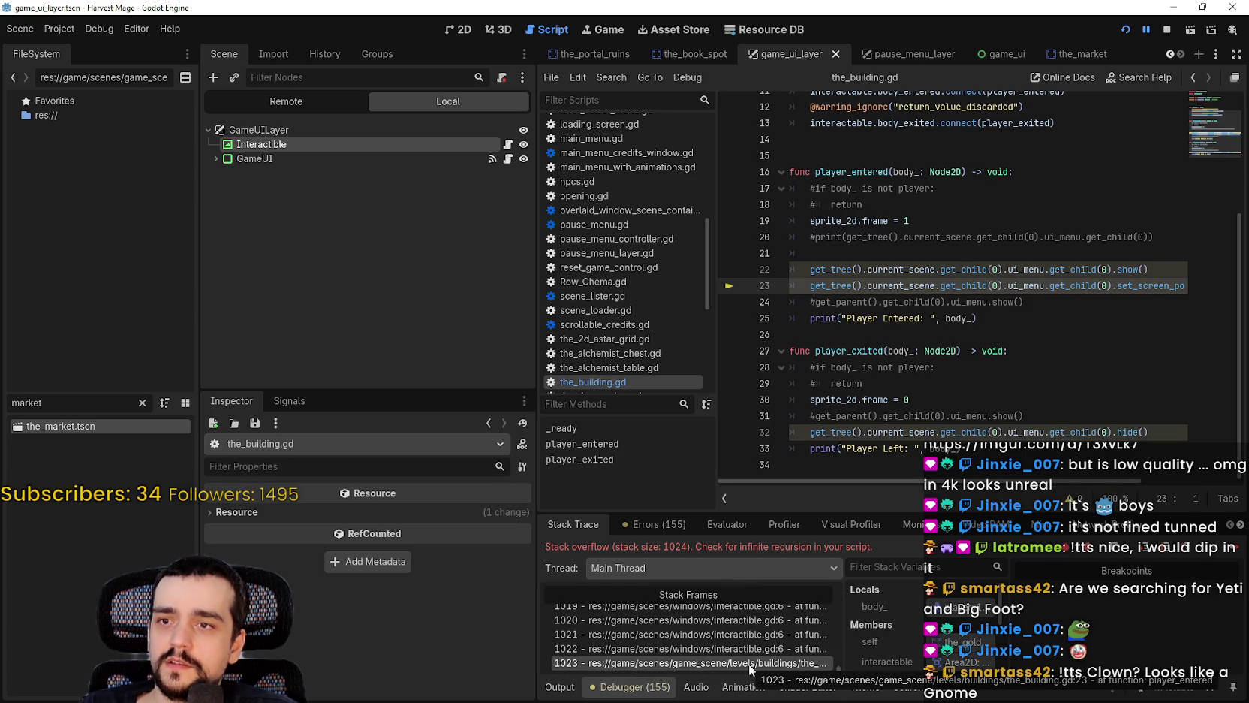
mouse_move(860, 485)
left_mouse_down()
mouse_move(913, 487)
mouse_move(871, 495)
mouse_move(839, 673)
mouse_move(834, 583)
left_mouse_up()
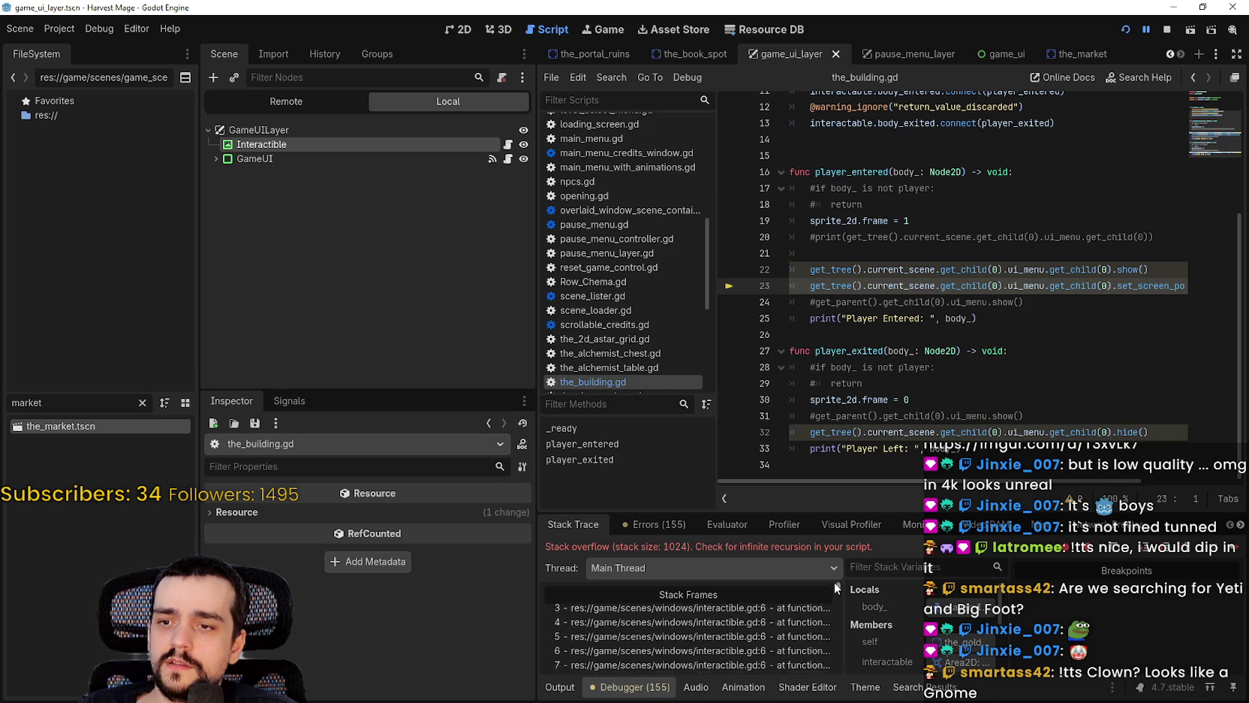
left_click(780, 625)
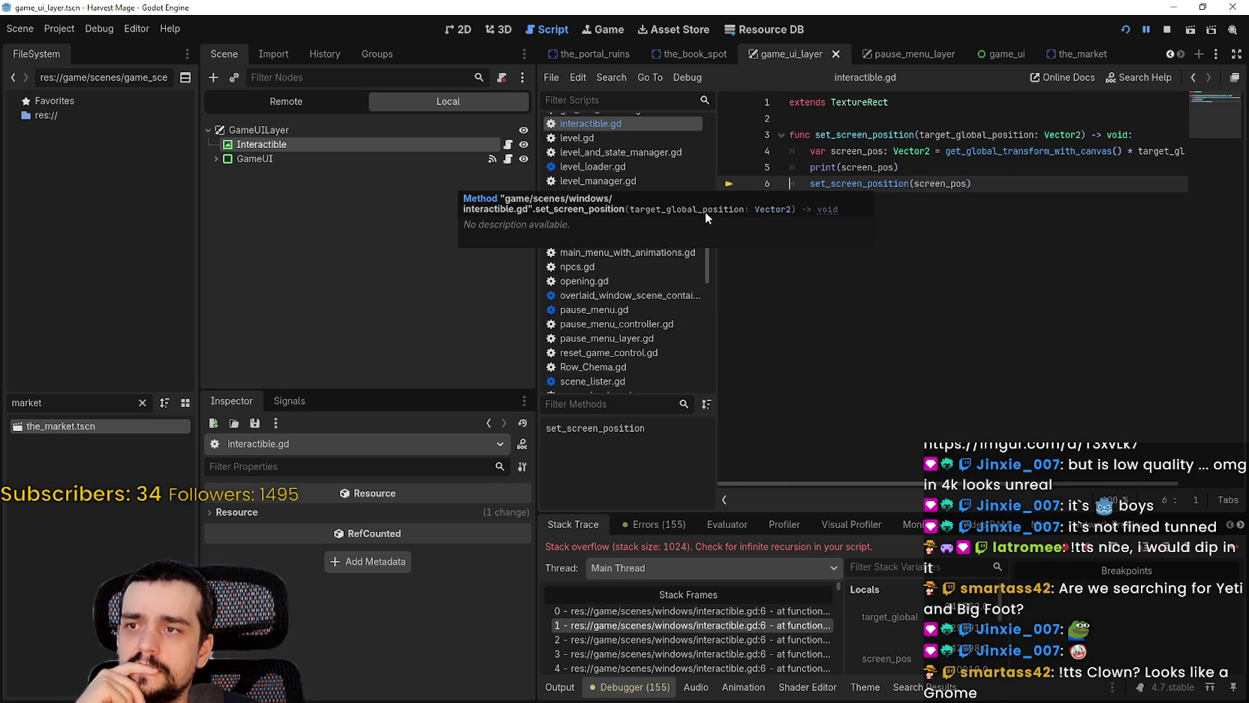
double_click(894, 186)
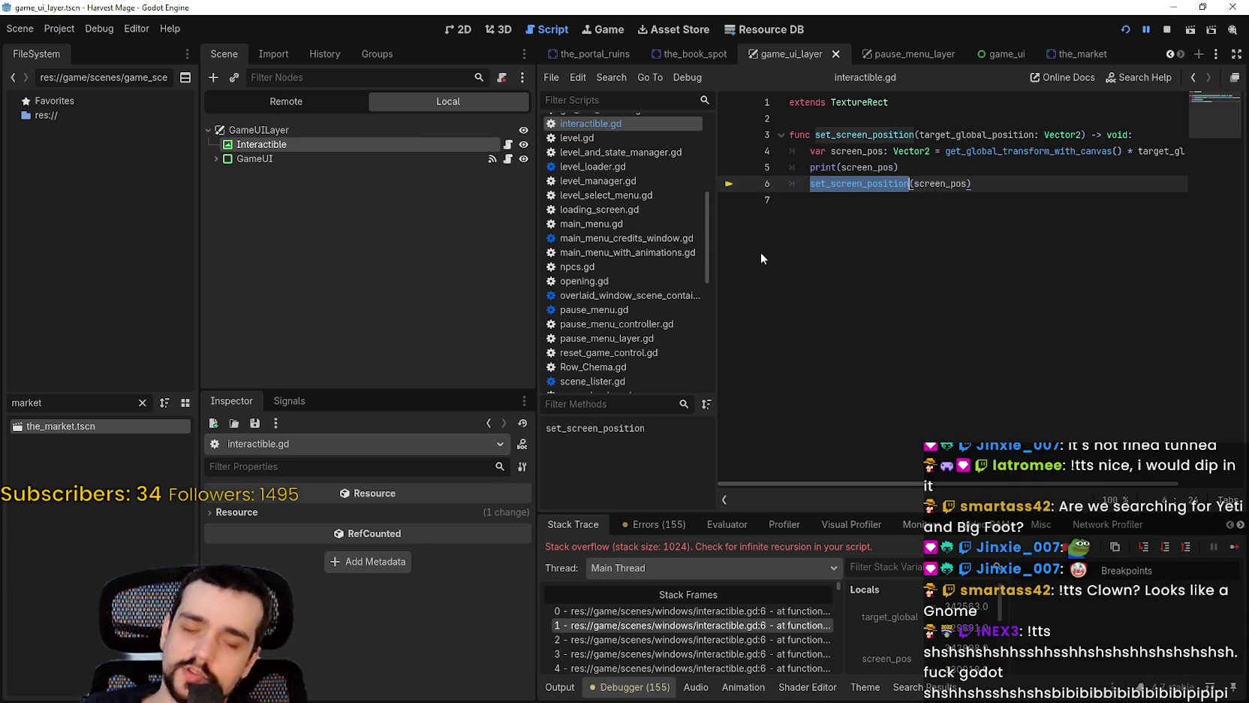
Step: Change line 6 to call set_position(screen_pos), save the script, and stop the crashed game
type("set_")
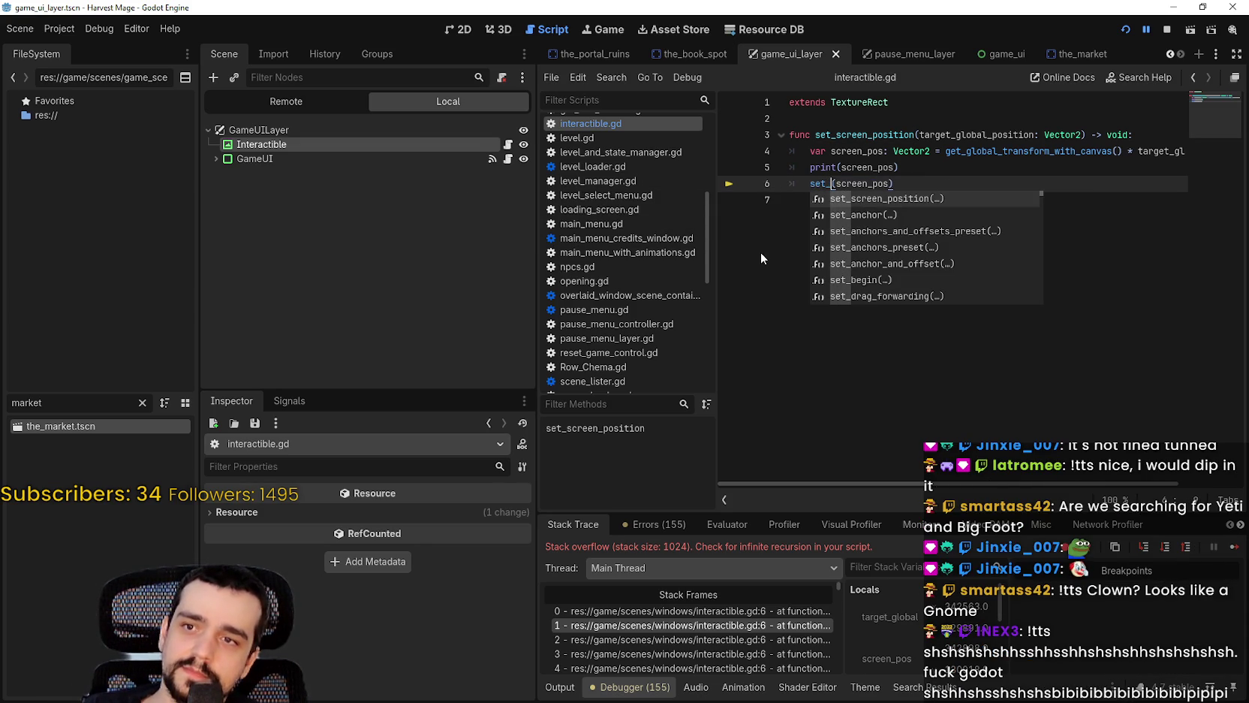
type("position")
key("ctrl+s")
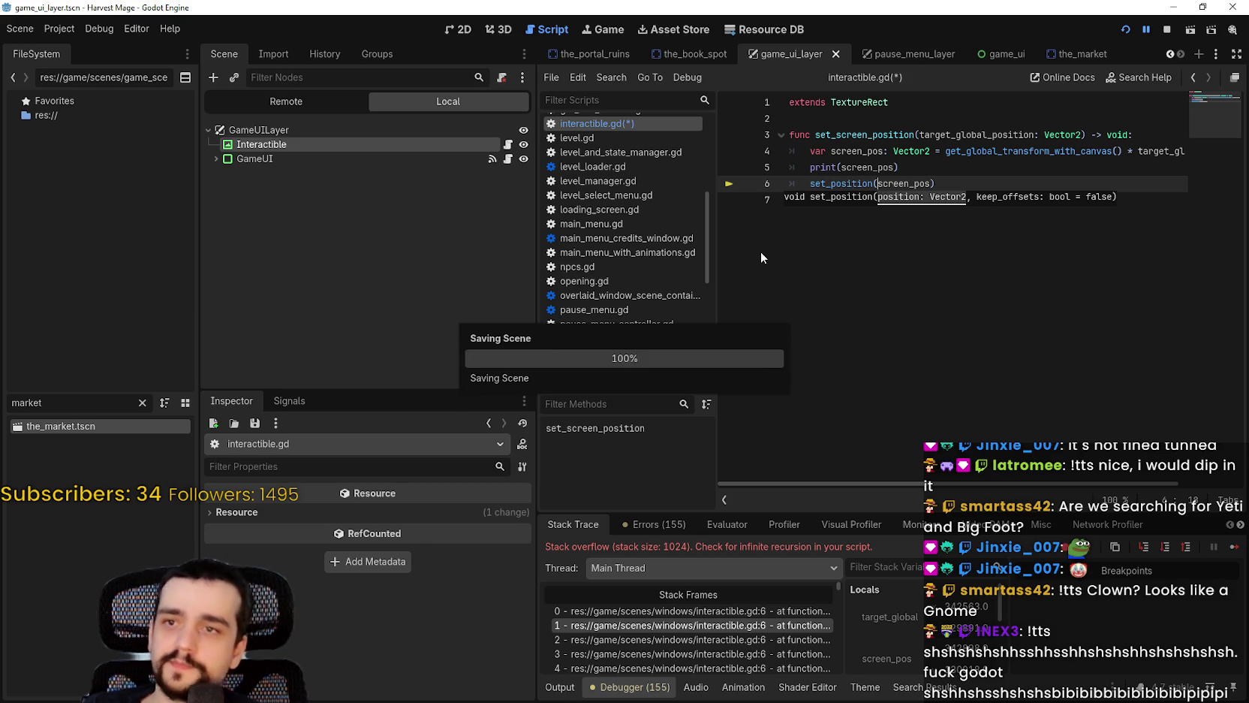
left_click(910, 169)
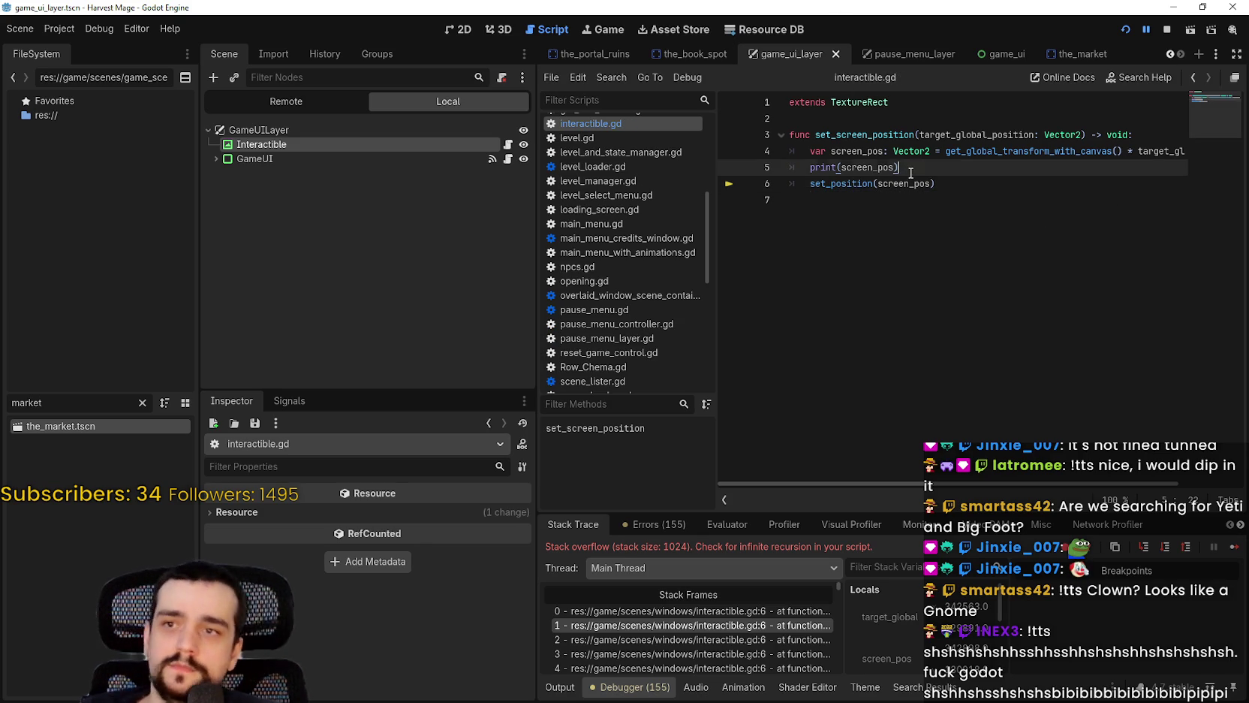
left_click(1164, 32)
Step: Rerun the game, walk the player past the chest up to the red market stall, then close it
key("F5")
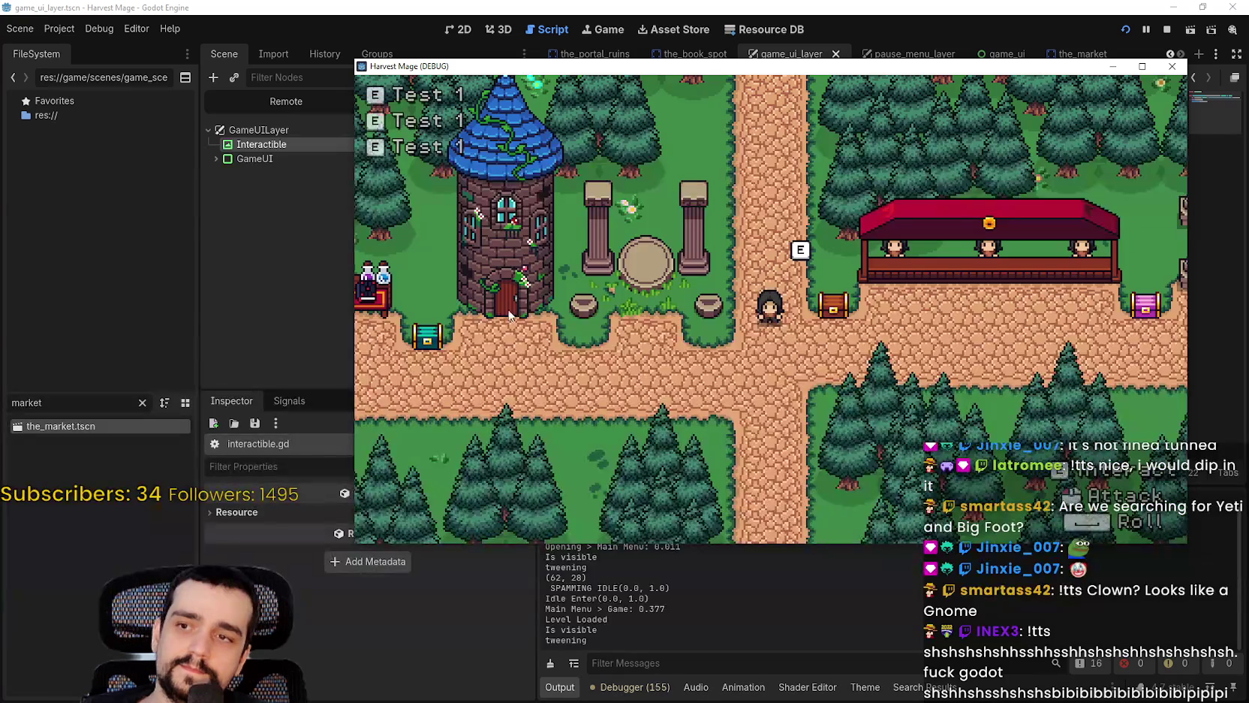
key("d")
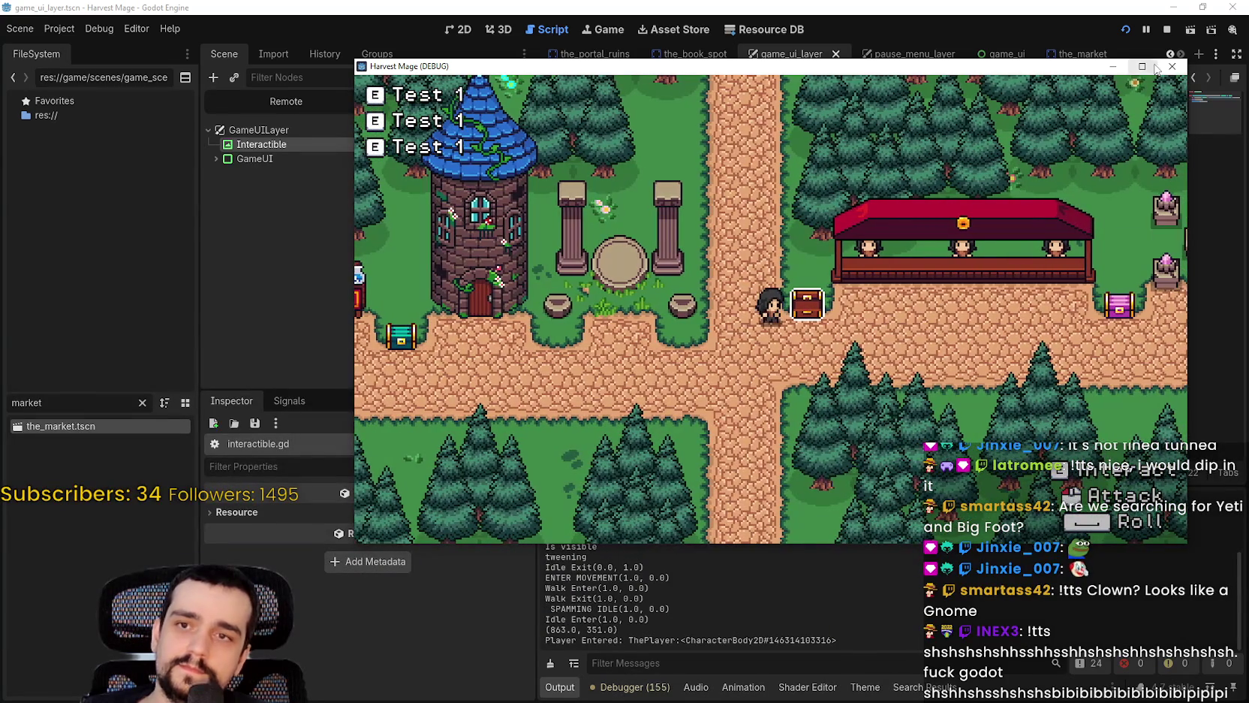
key("super+Up")
key("s")
key("d")
key("w")
key("d")
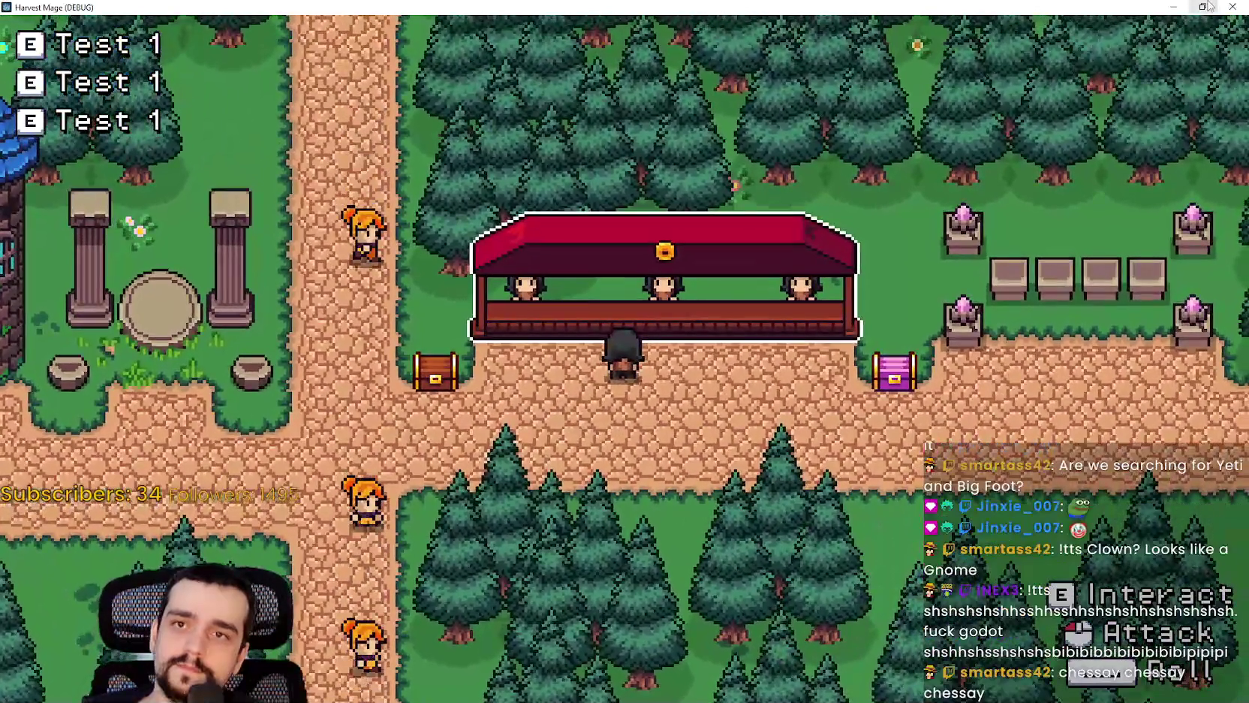
left_click(1204, 6)
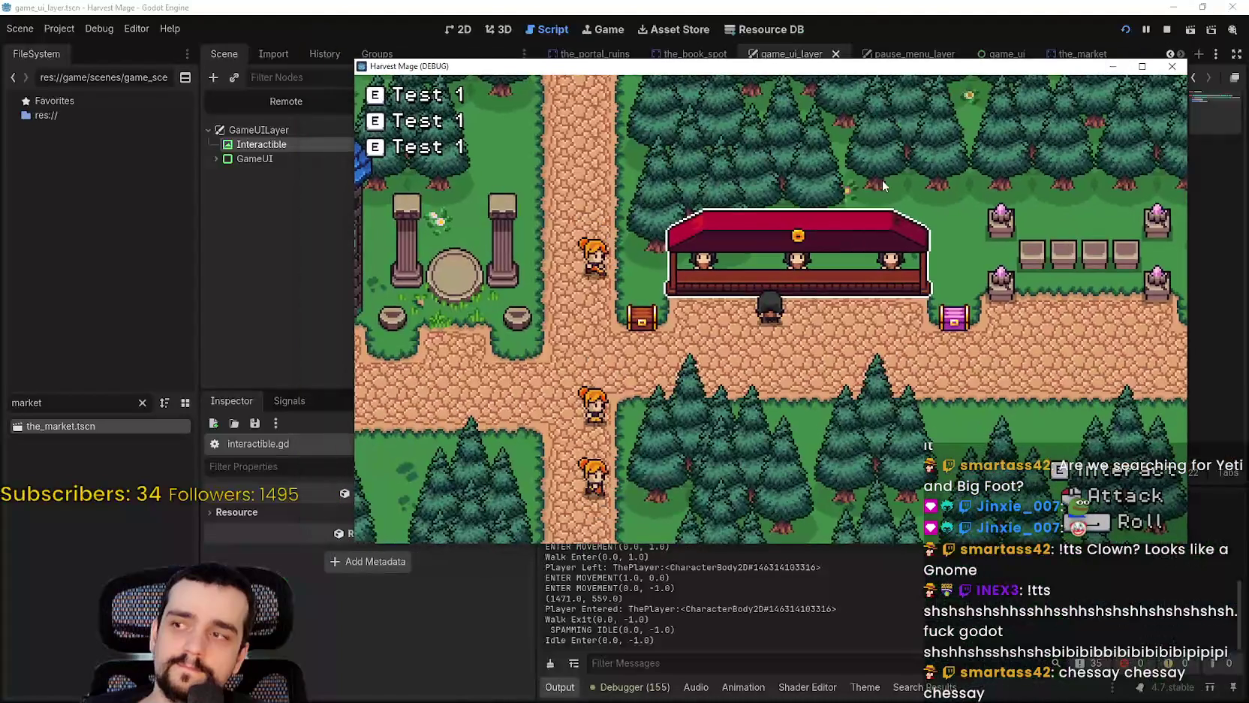
left_click(1167, 29)
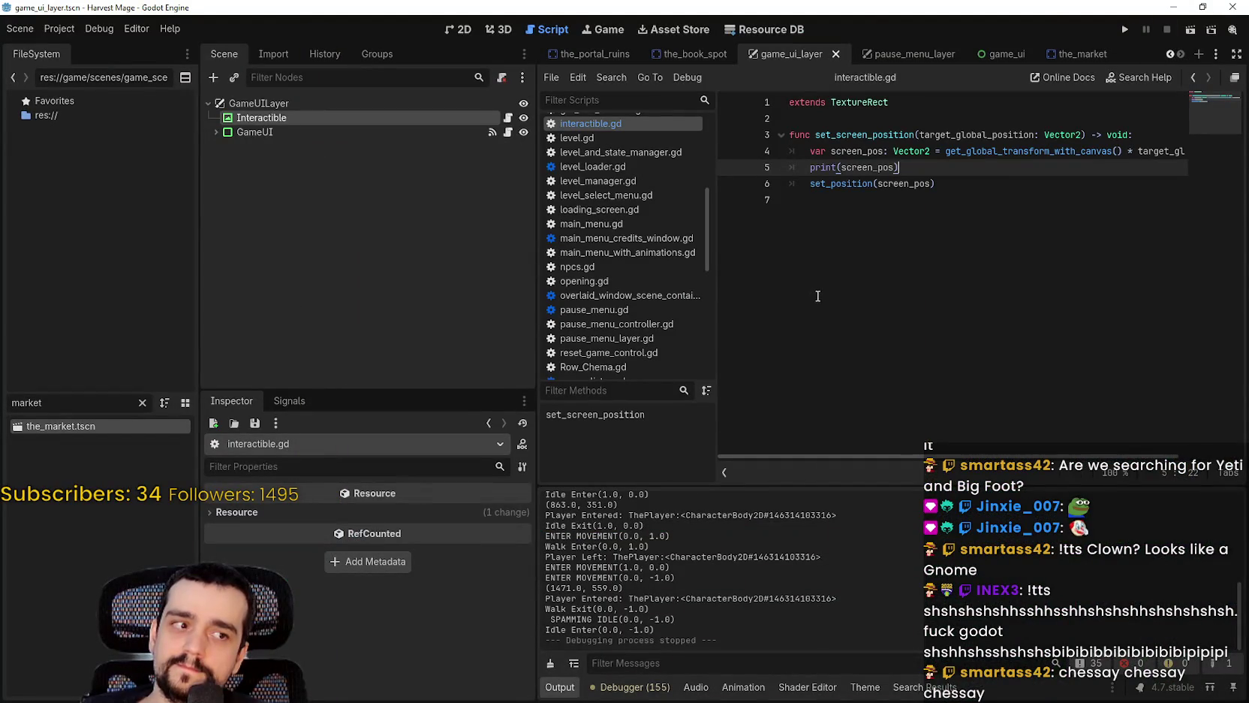
Step: Check the get_global_transform_with_canvas docs and add a print(screen_pos) line to interactible.gd
left_click(864, 266)
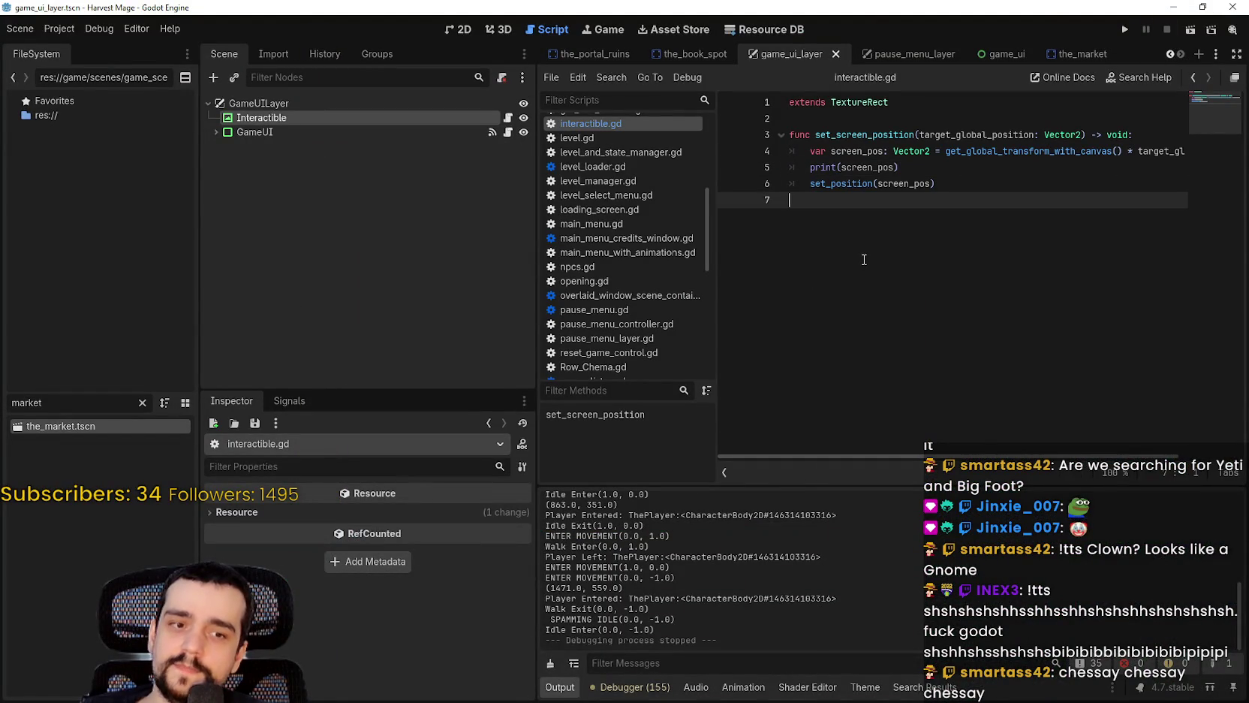
double_click(1152, 151)
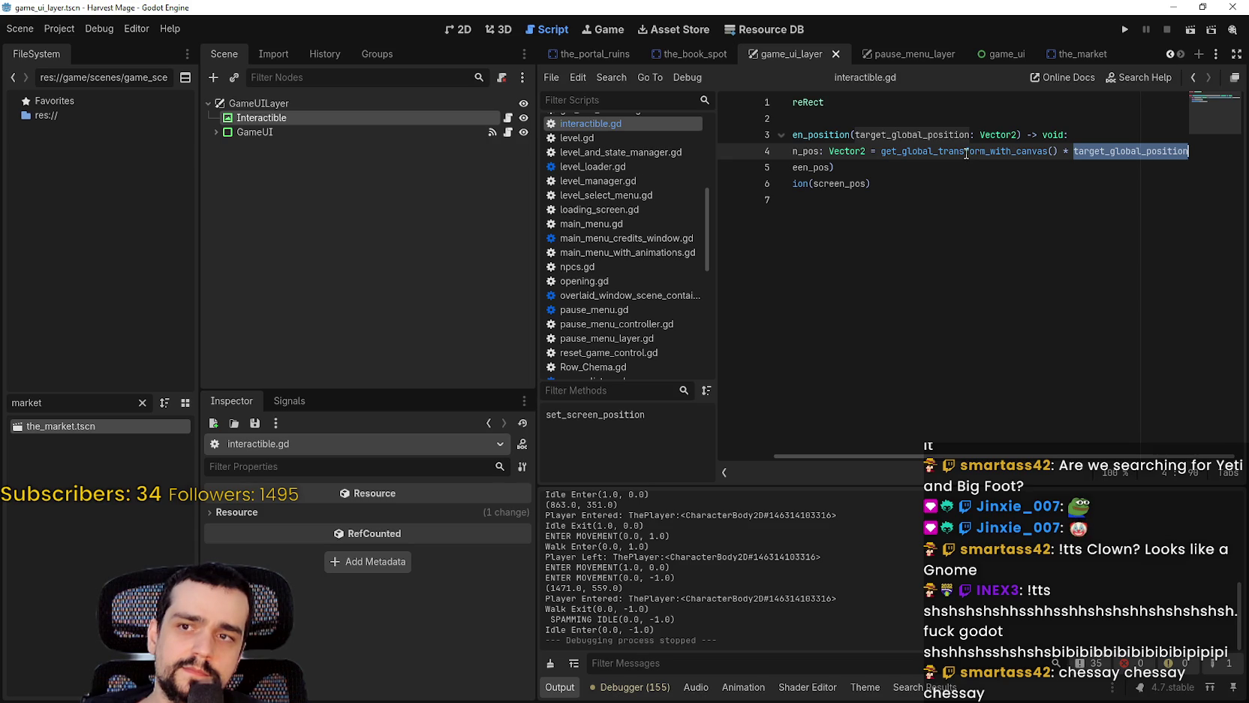
left_click(965, 151)
mouse_move(965, 153)
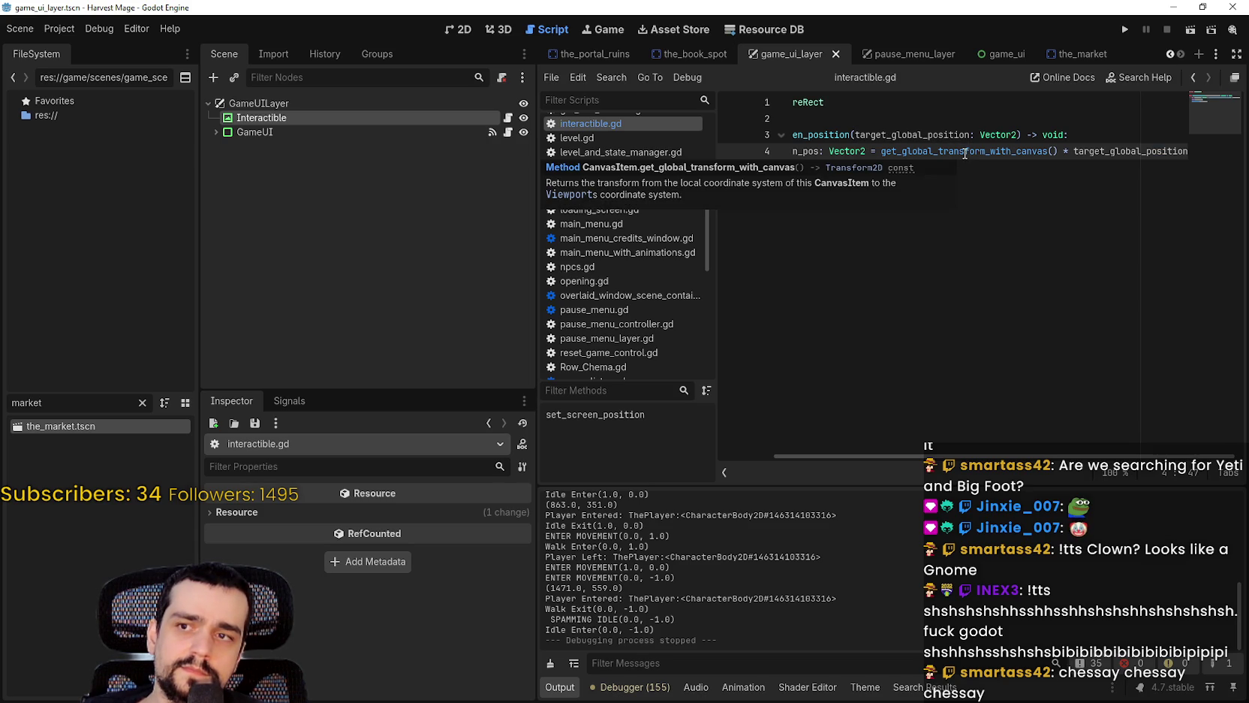
key("End")
key("Return")
type("print(screen_pos)")
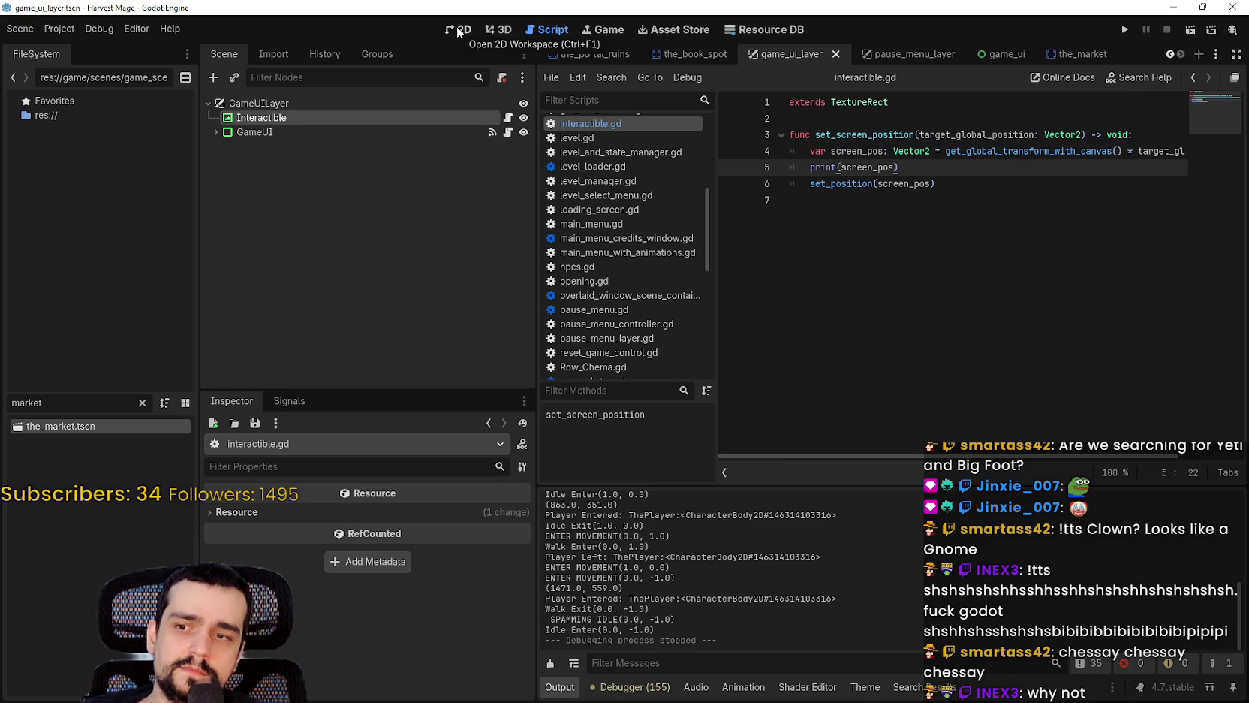
Step: In the 2D view, anchor the Interactible node to the top-left preset
left_click(457, 26)
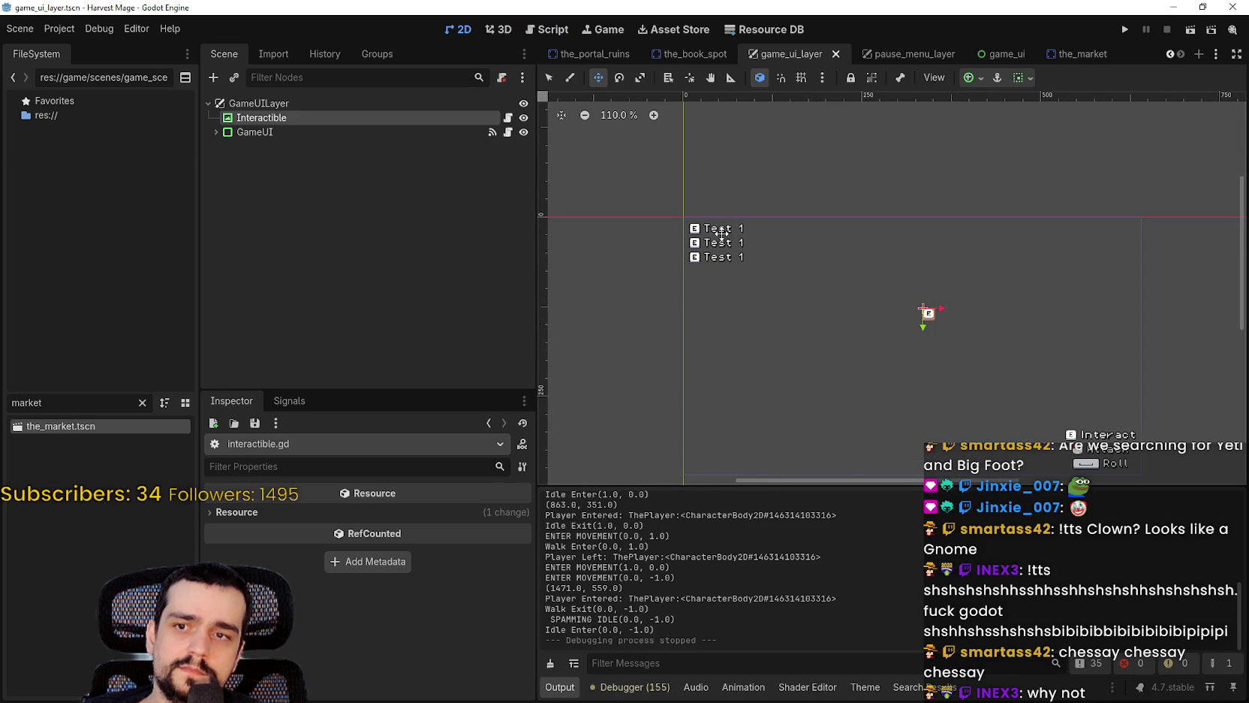
left_click(975, 78)
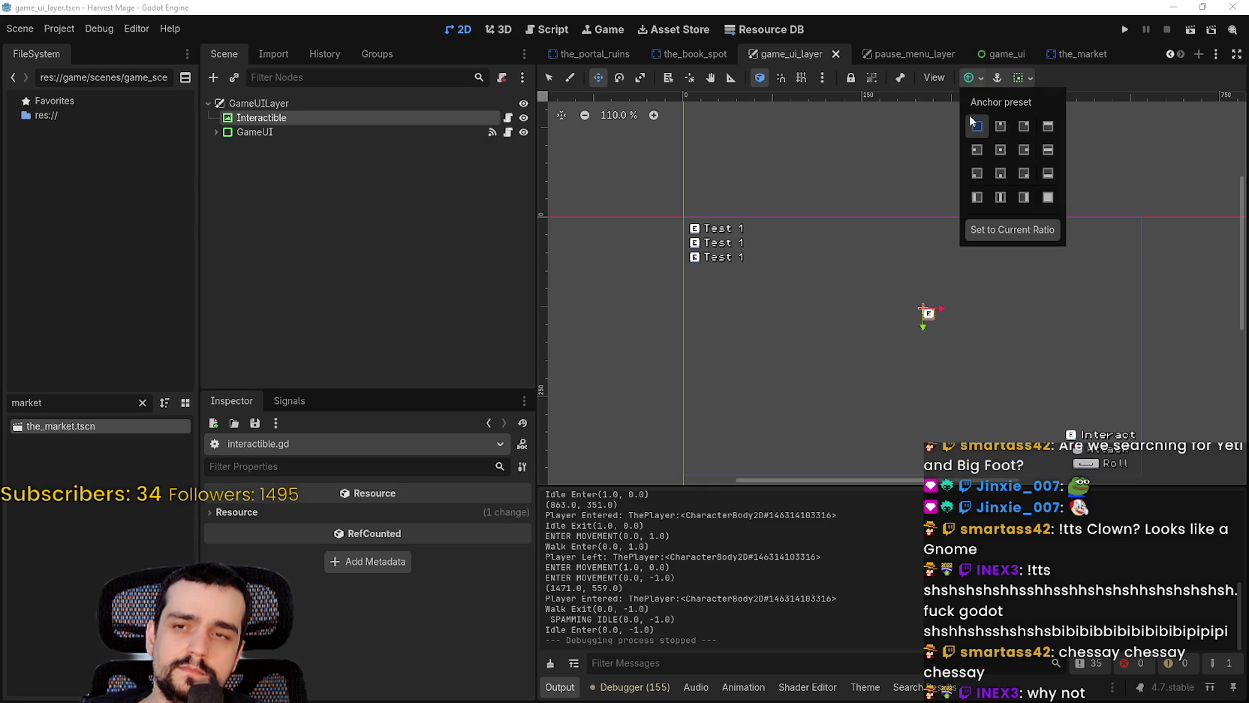
left_click(975, 127)
left_click(1124, 30)
Step: Run the game from the title menu, walk the player onto and off the chest, then stop it
left_click(1124, 29)
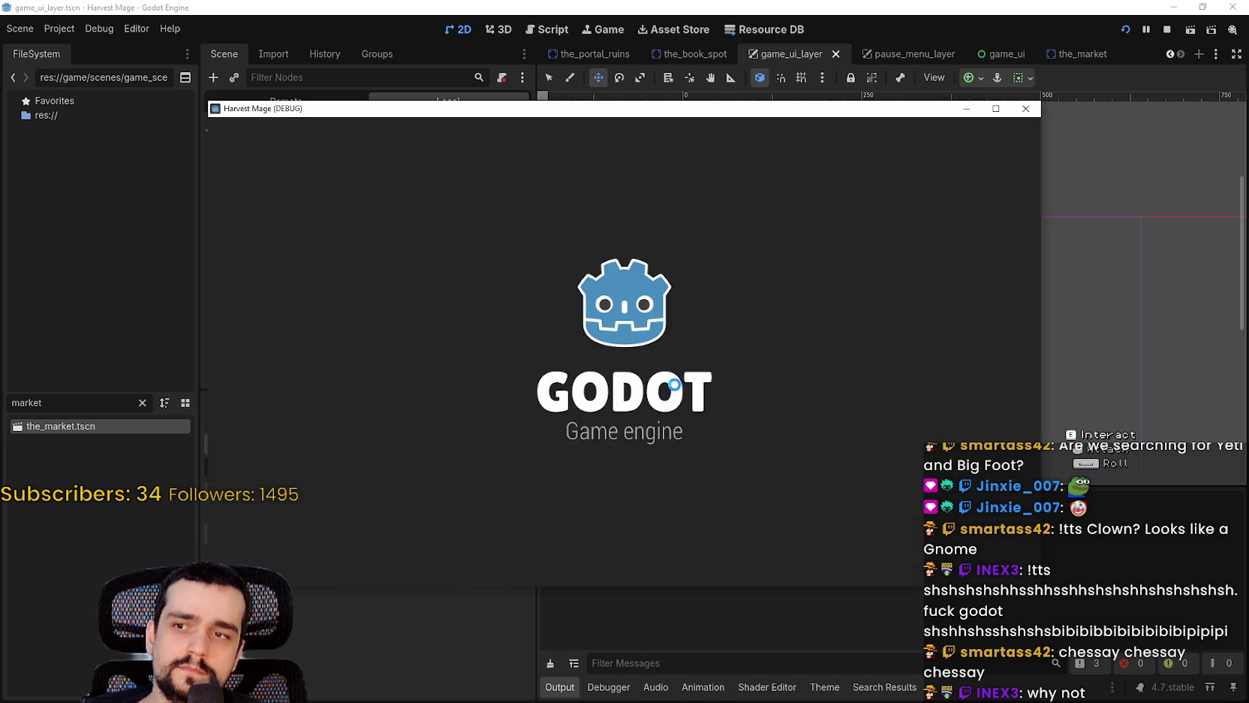
key("Return")
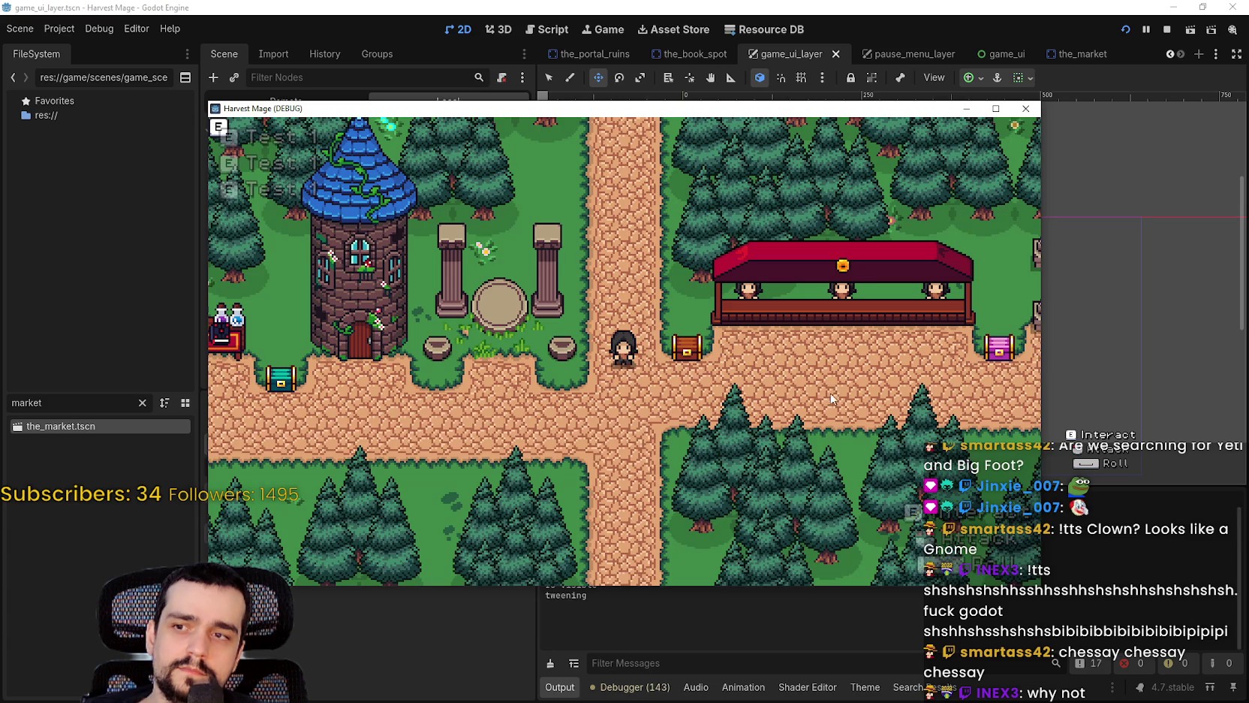
key("d")
key("w")
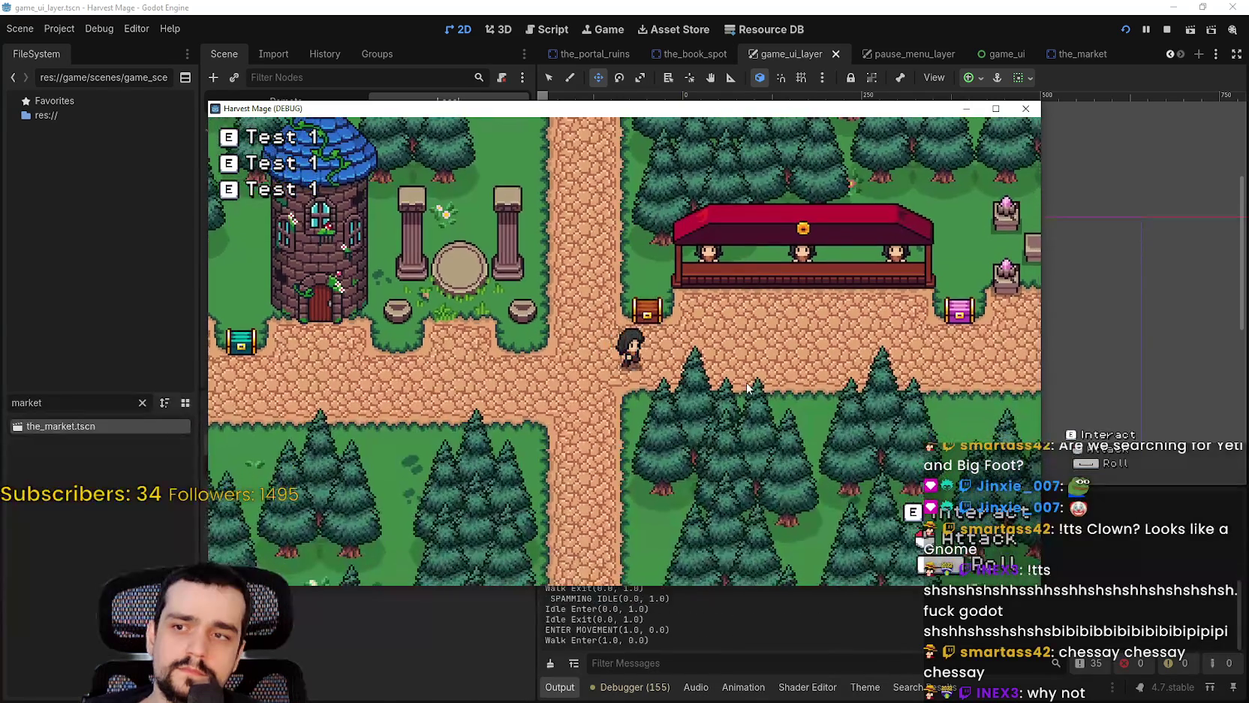
key("s")
key("w")
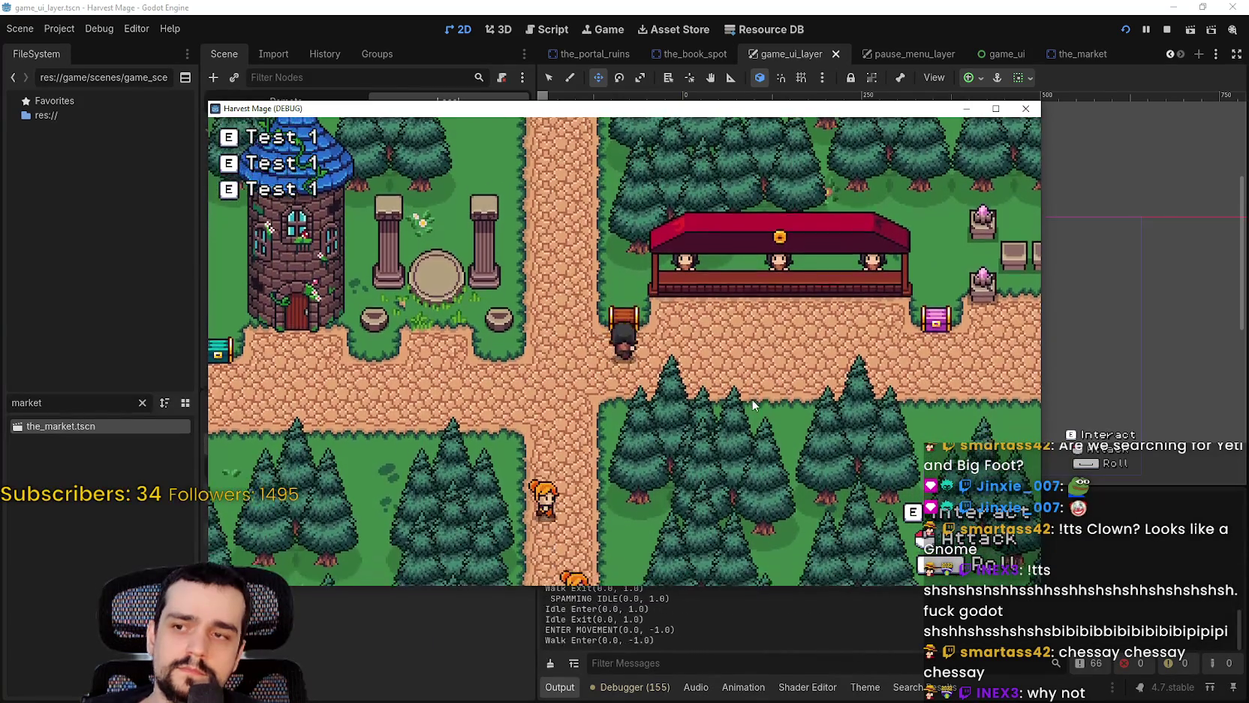
key("d")
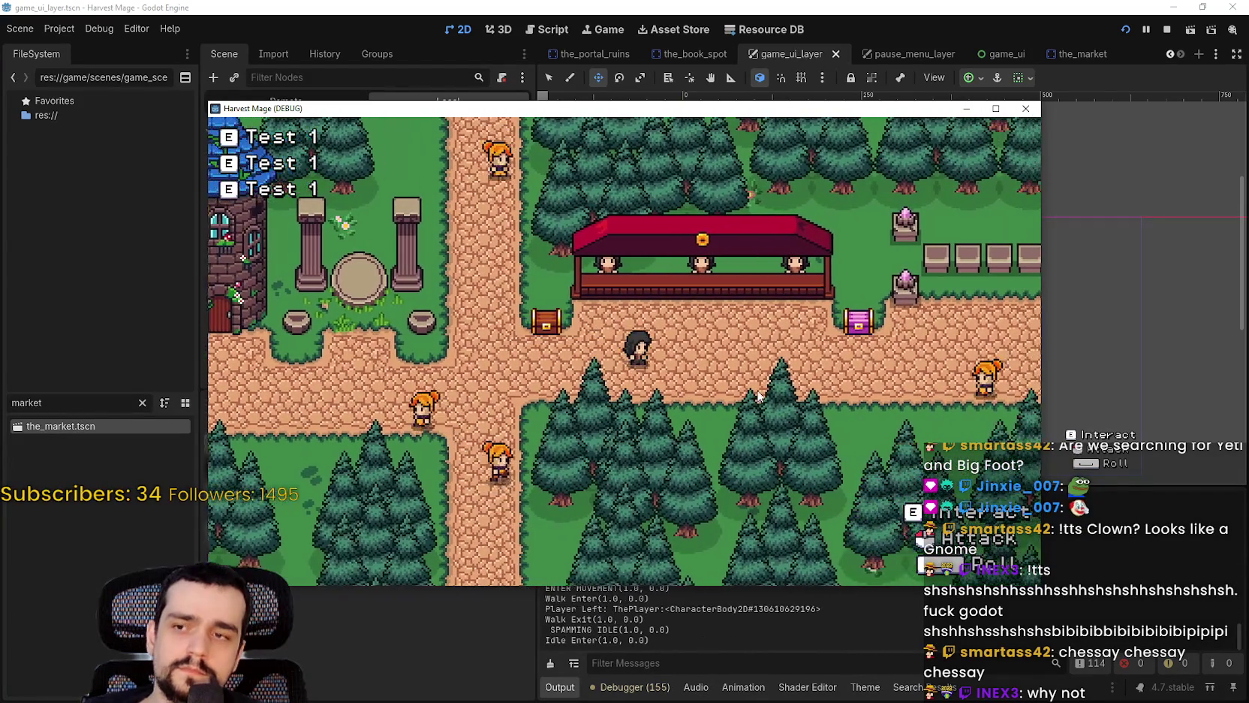
left_click(1166, 30)
Step: Select the Interactible node, nudge its position x, then reset it back to 0
scroll(706, 239, "up", 3)
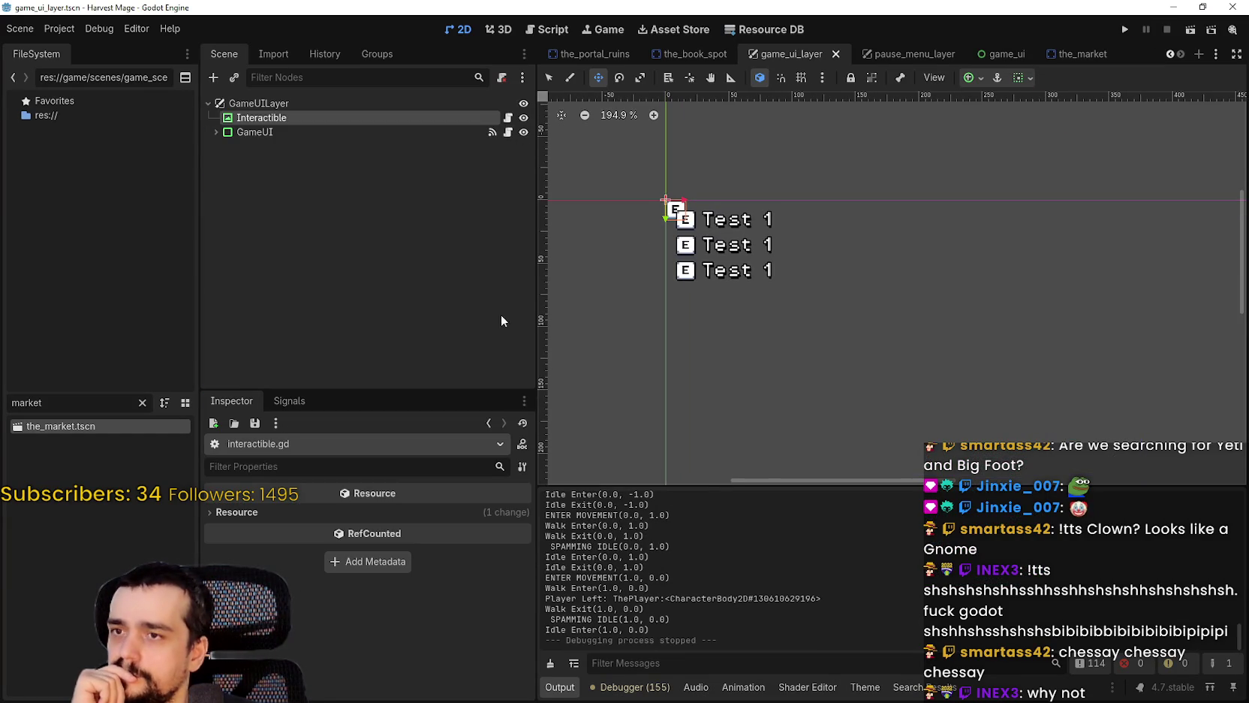
left_click(259, 118)
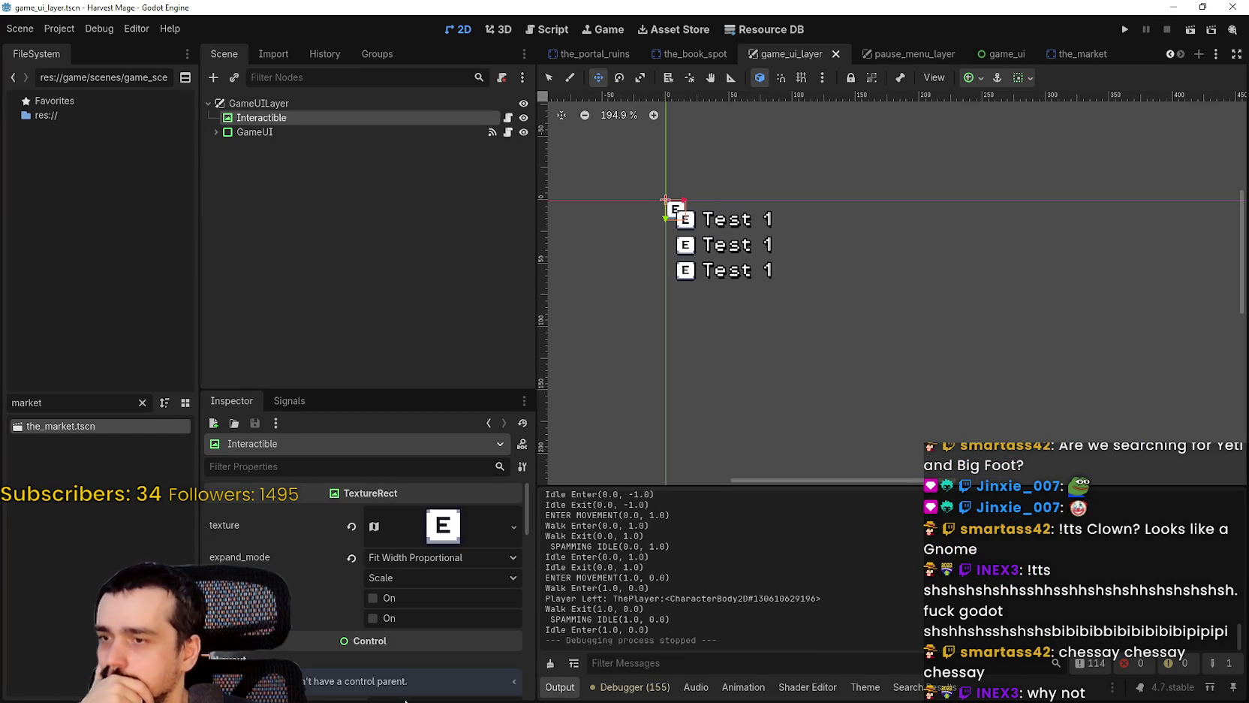
scroll(380, 632, "down", 5)
scroll(381, 632, "down", 1)
scroll(368, 653, "down", 5)
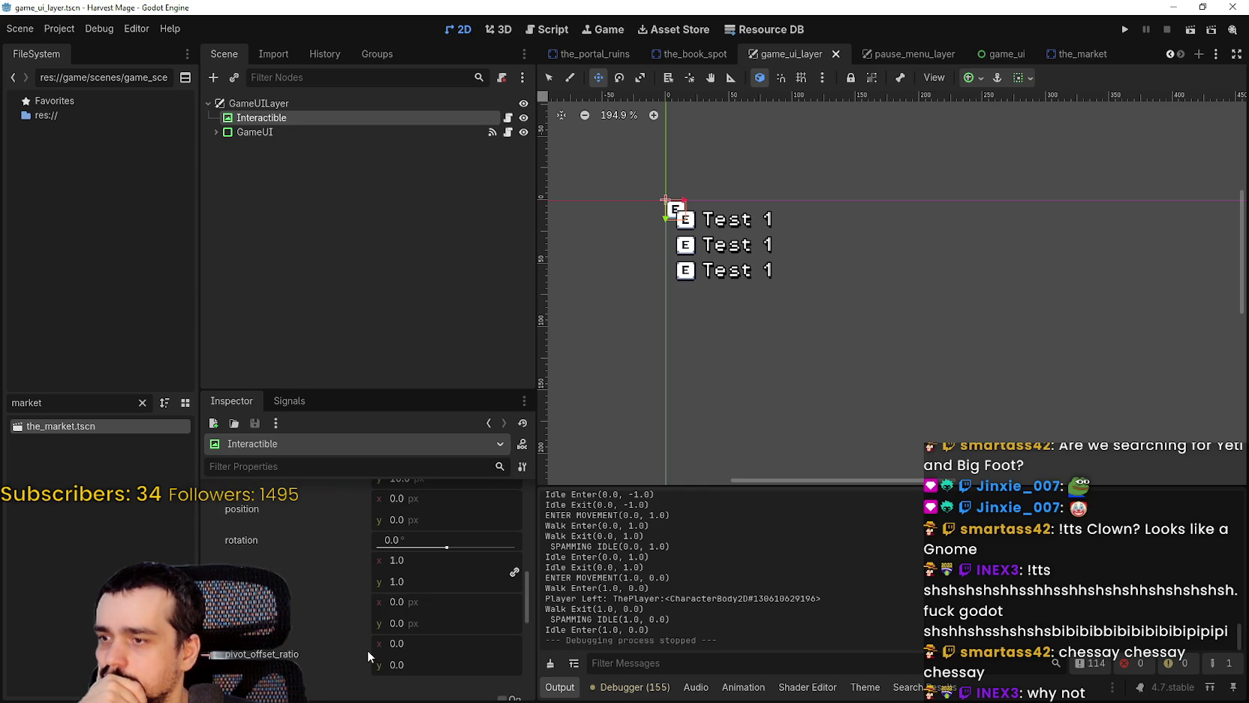
scroll(368, 649, "up", 3)
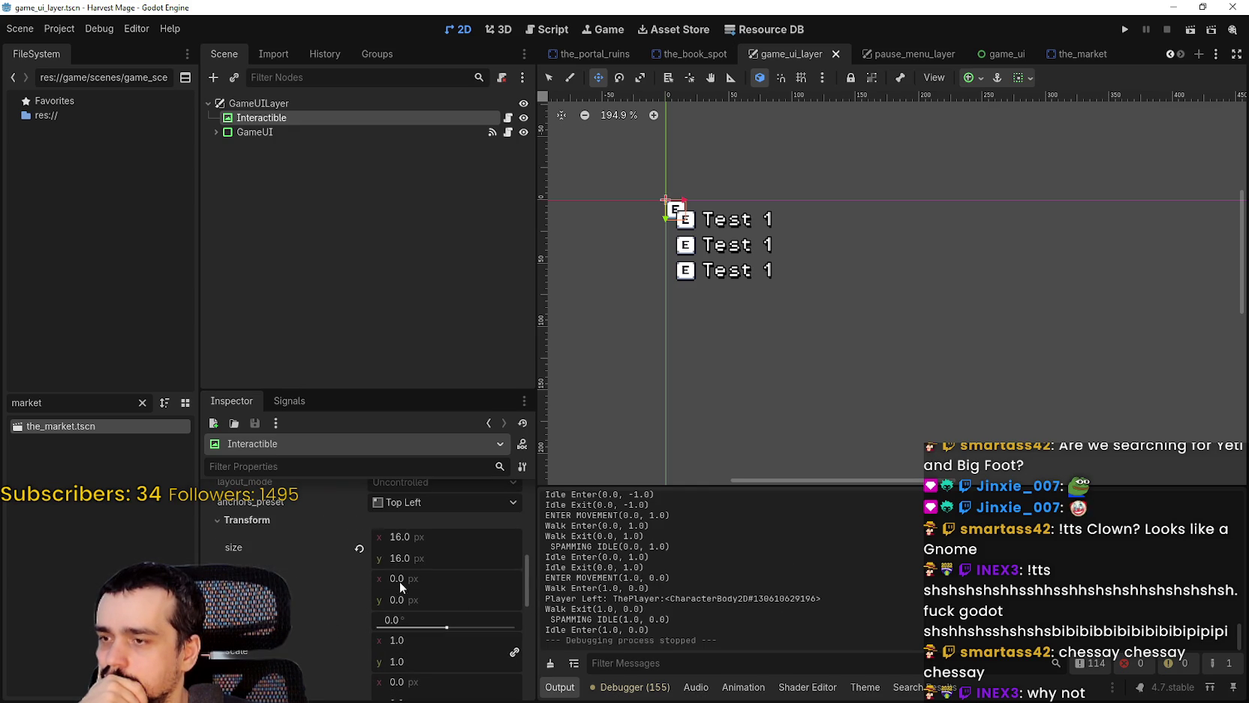
left_click_drag(403, 582, 406, 583)
left_click(359, 590)
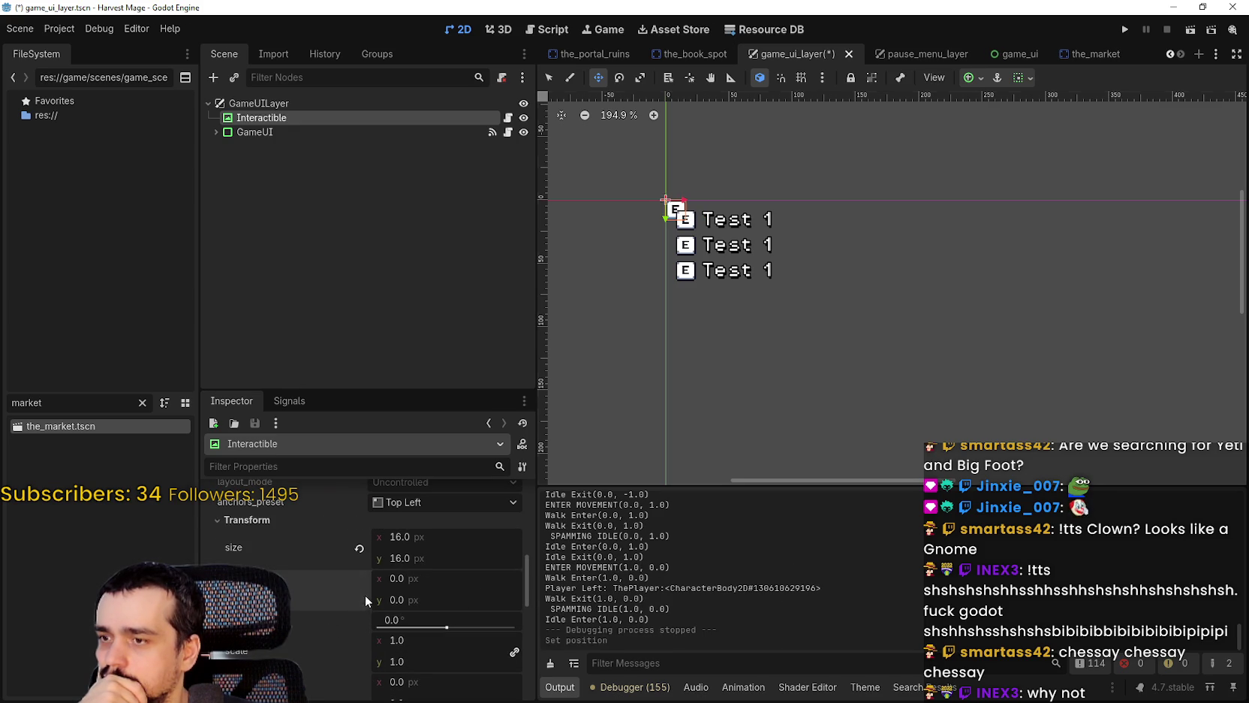
Step: Turn on the prompt's Offset Transform, try shifting its x offset, and reset it to 0
scroll(515, 674, "down", 1)
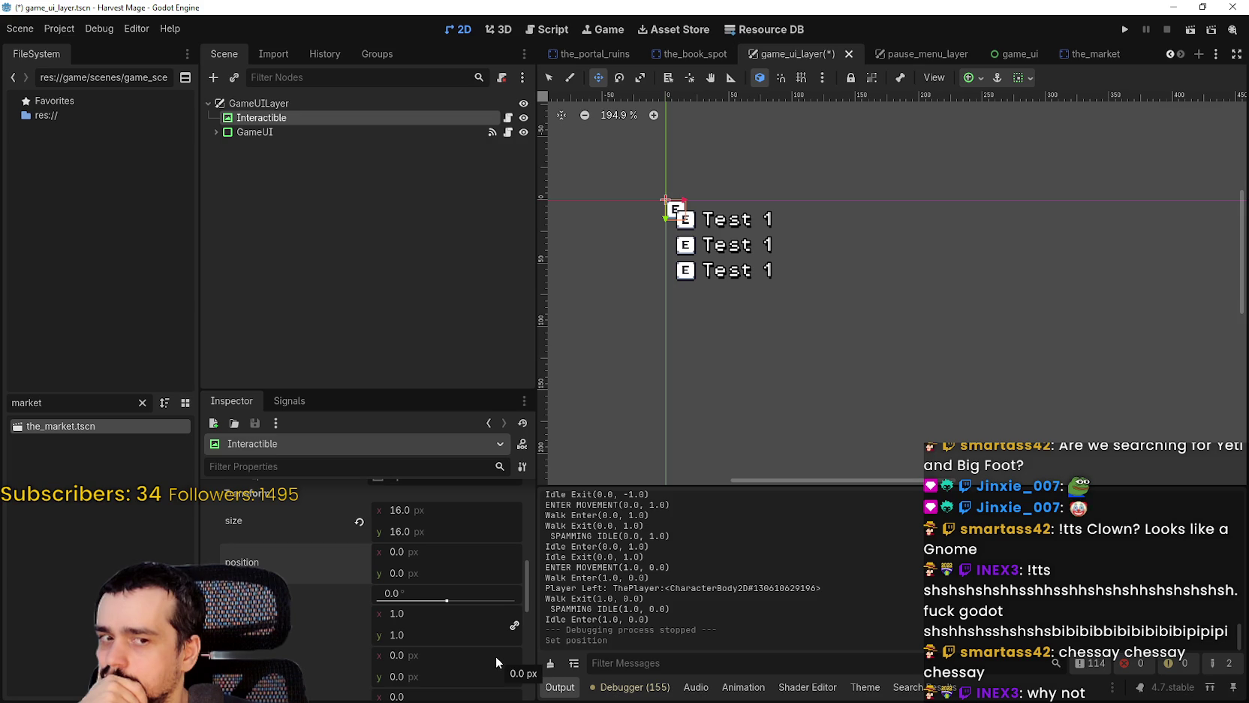
scroll(495, 661, "down", 3)
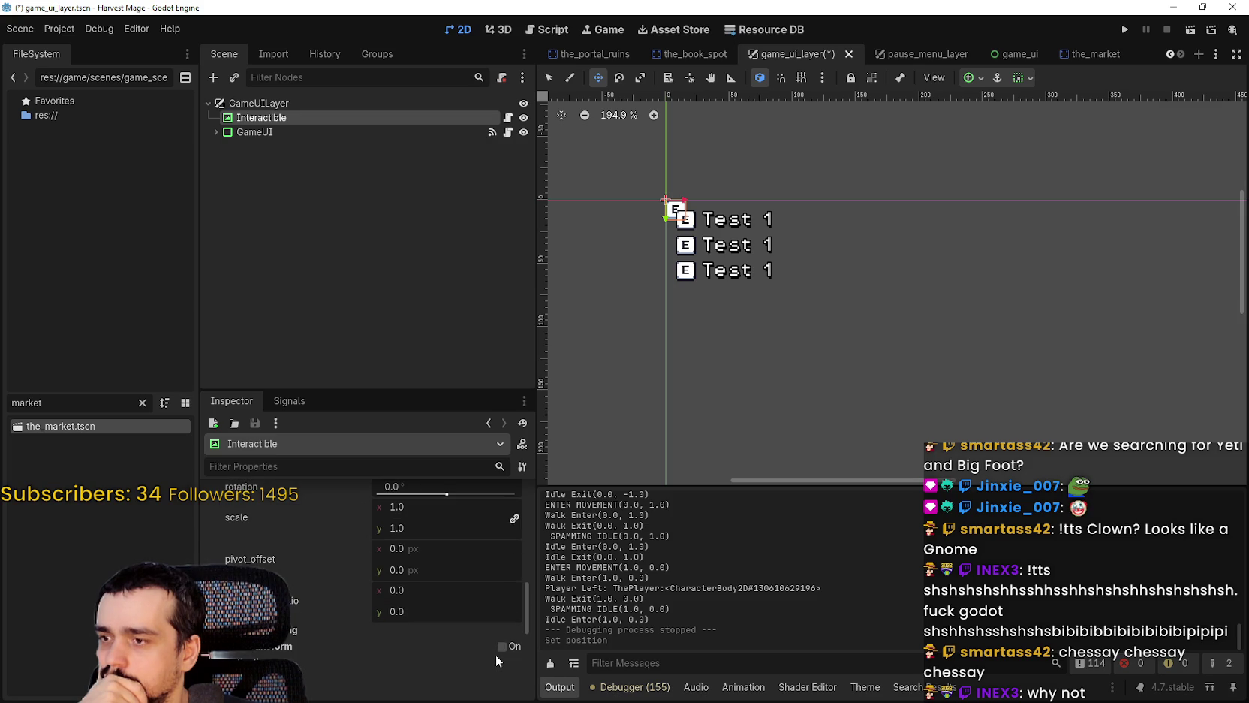
scroll(495, 661, "down", 1)
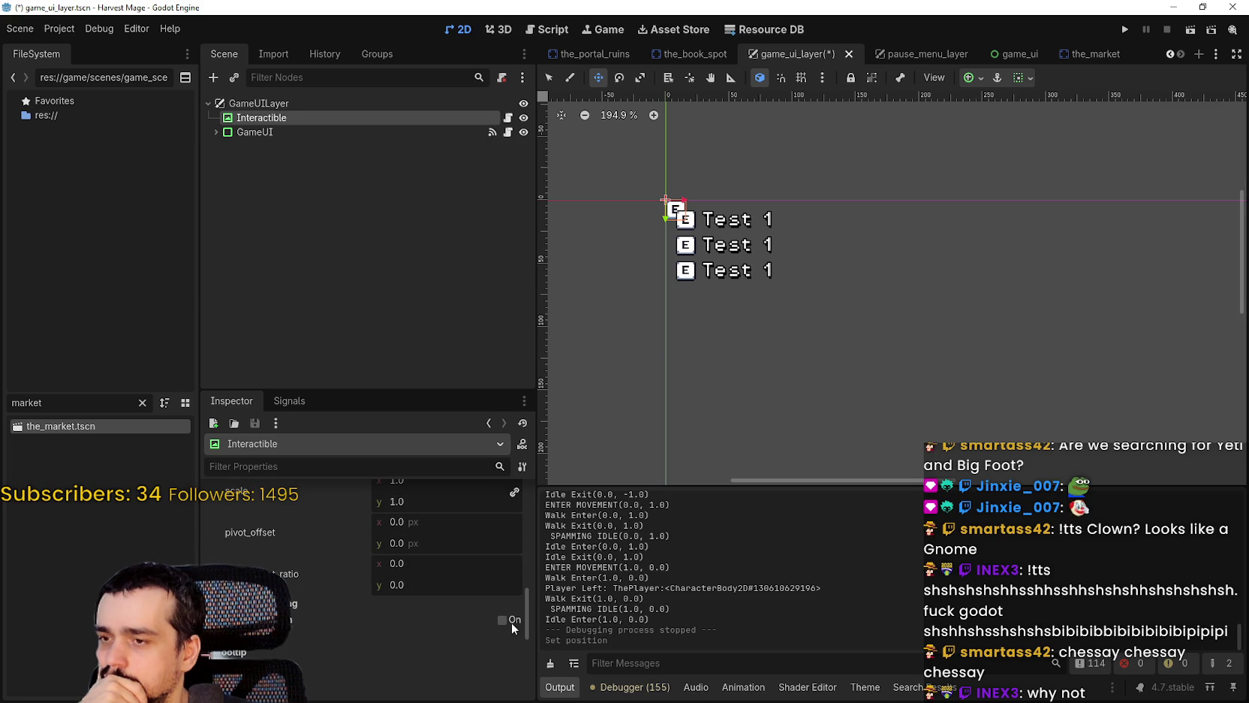
left_click(502, 619)
scroll(491, 624, "down", 1)
left_click_drag(375, 612, 421, 612)
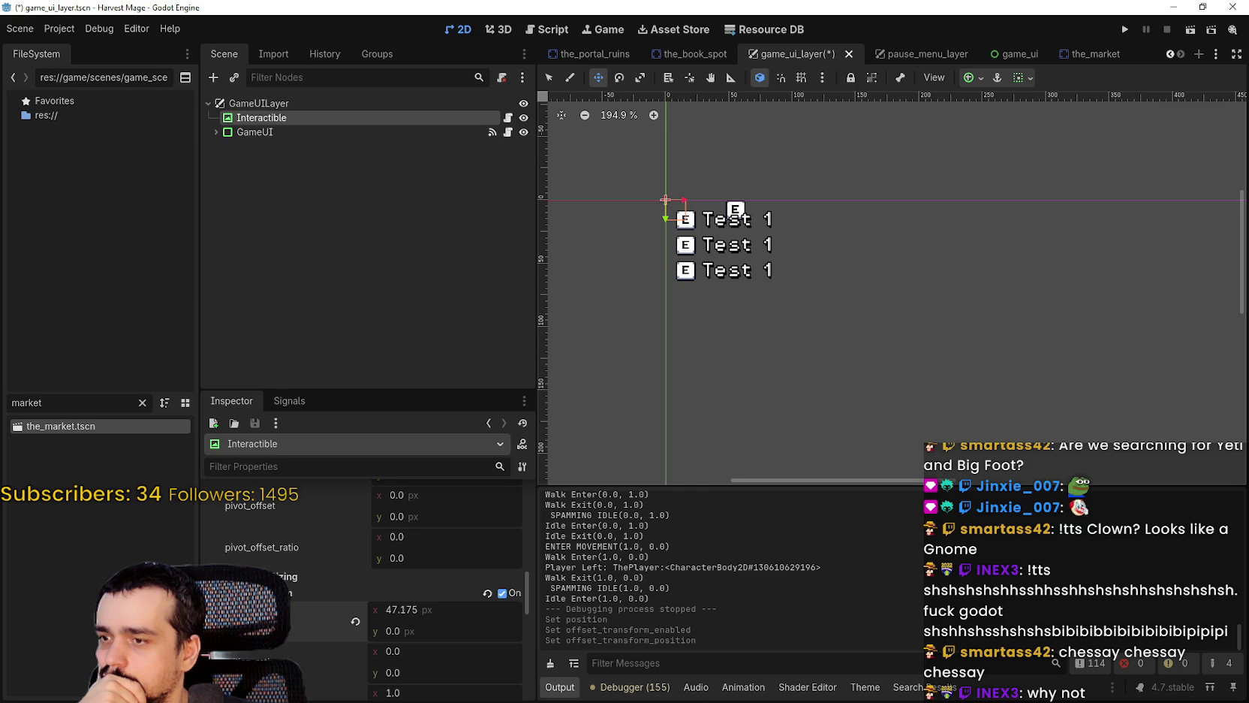
scroll(251, 655, "down", 2)
left_click(355, 541)
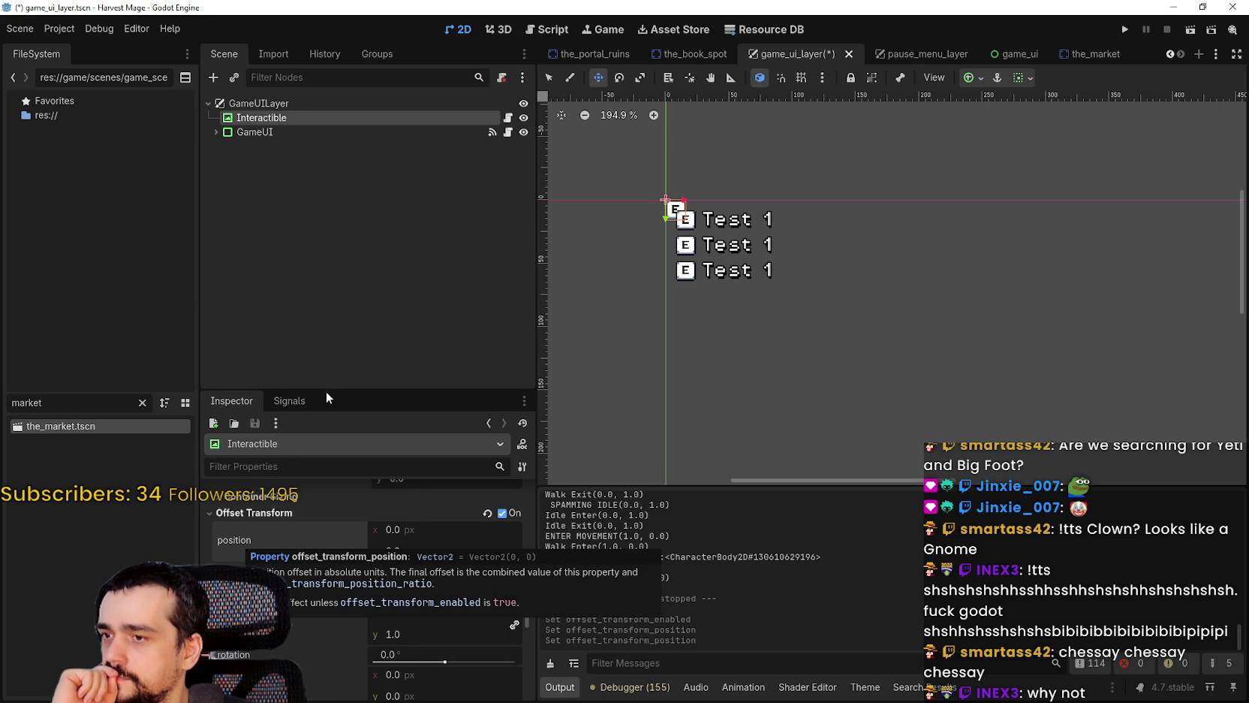
left_click(508, 118)
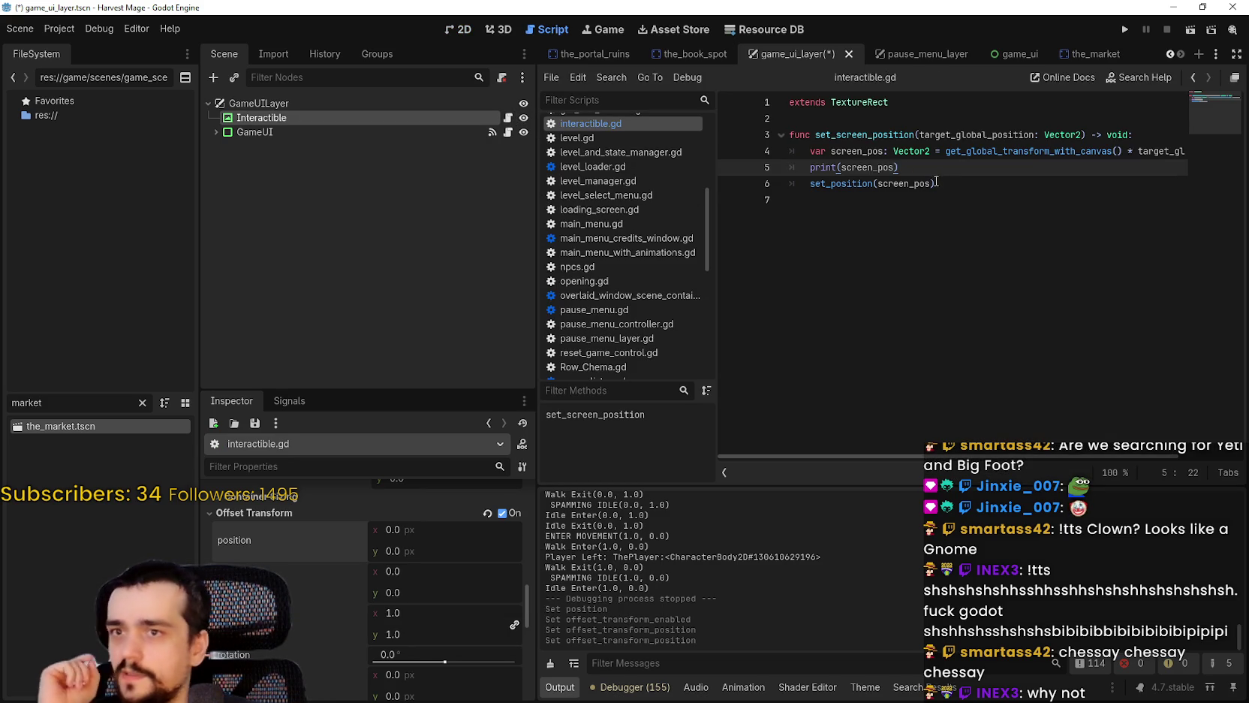
Step: After print(screen_pos), add a line 'offset_transform_position = screen_pos'
left_click_drag(1110, 151, 1187, 151)
left_click(992, 165)
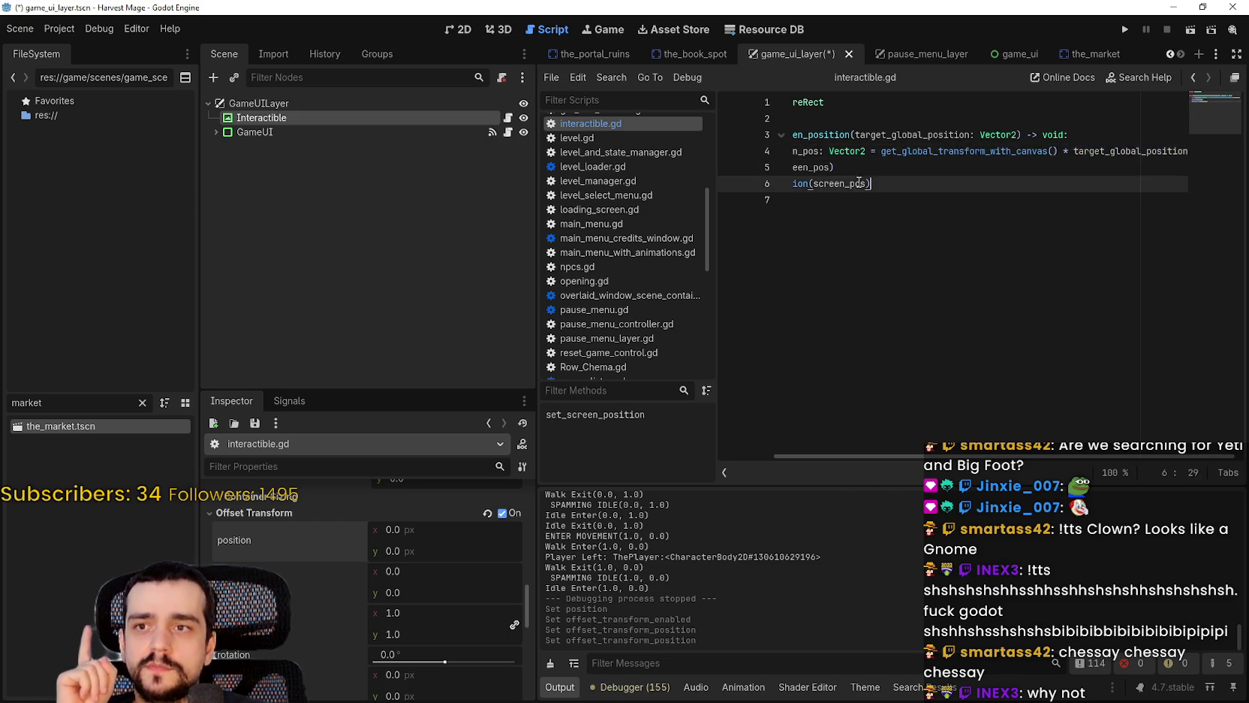
left_click(993, 164)
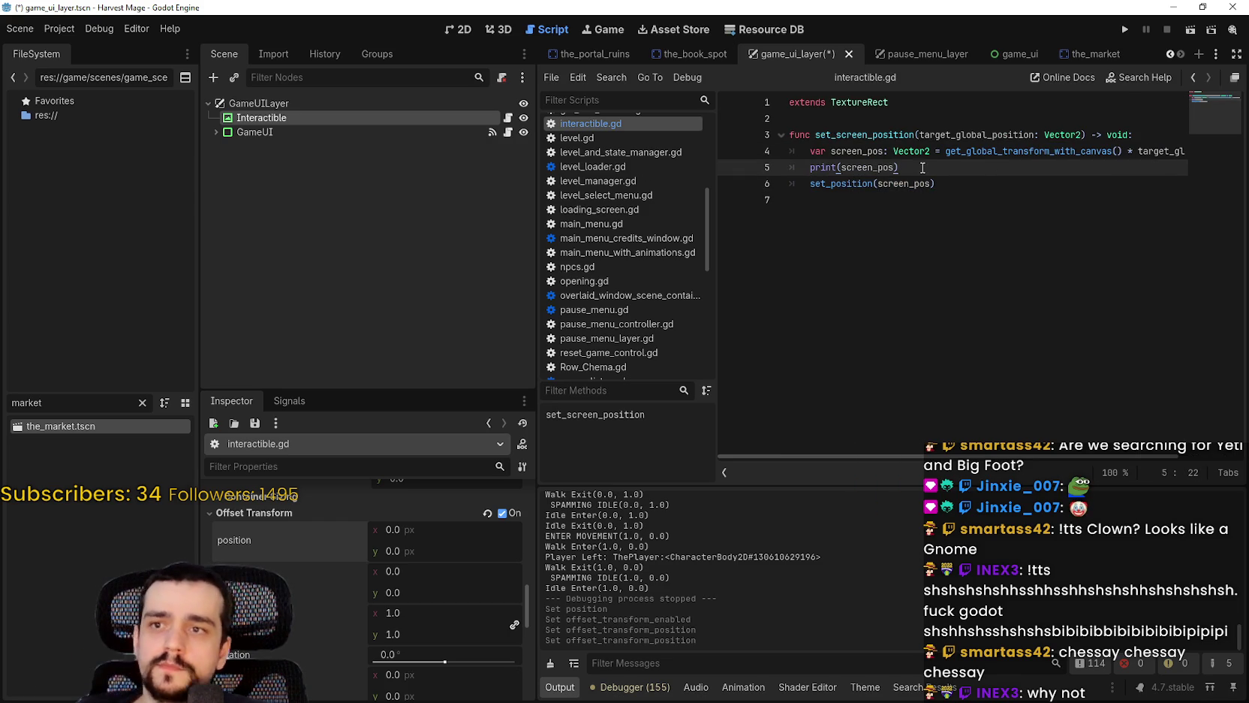
key("Return")
type("set_offset")
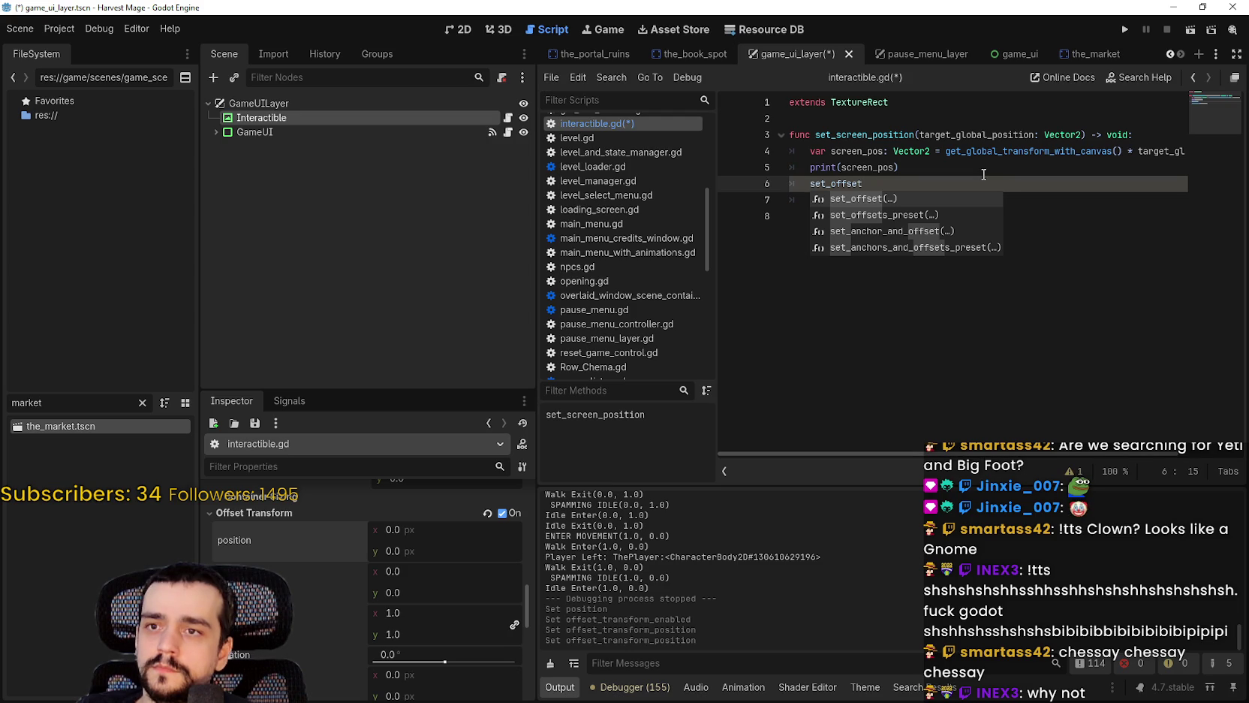
key("Return")
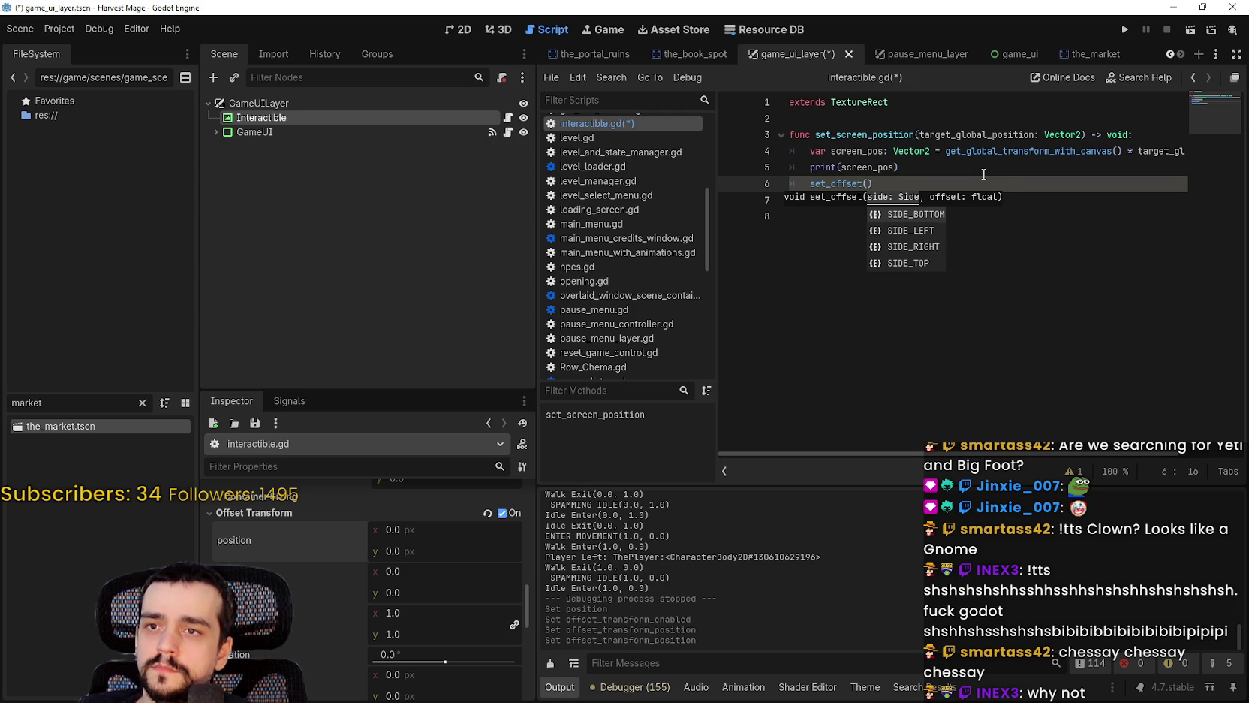
left_click_drag(871, 183, 810, 188)
type("of")
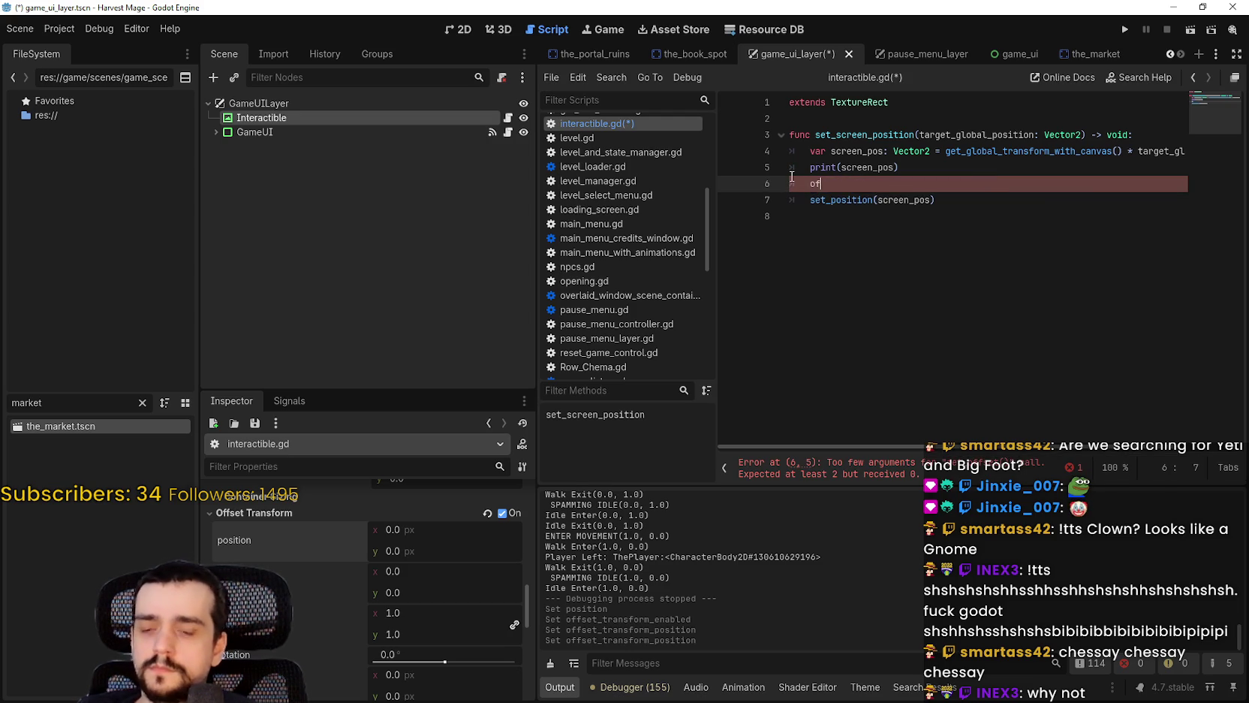
type("fset_transform_p")
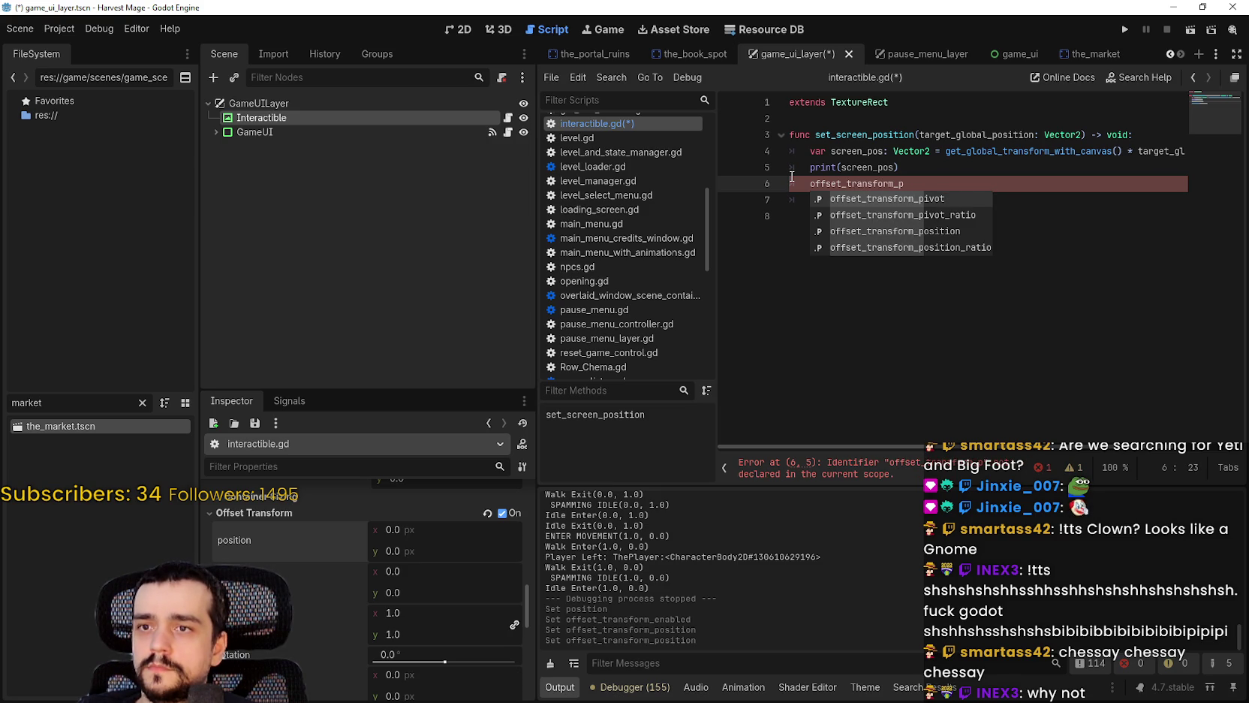
key("Down")
key("Down")
key("Return")
type("= ")
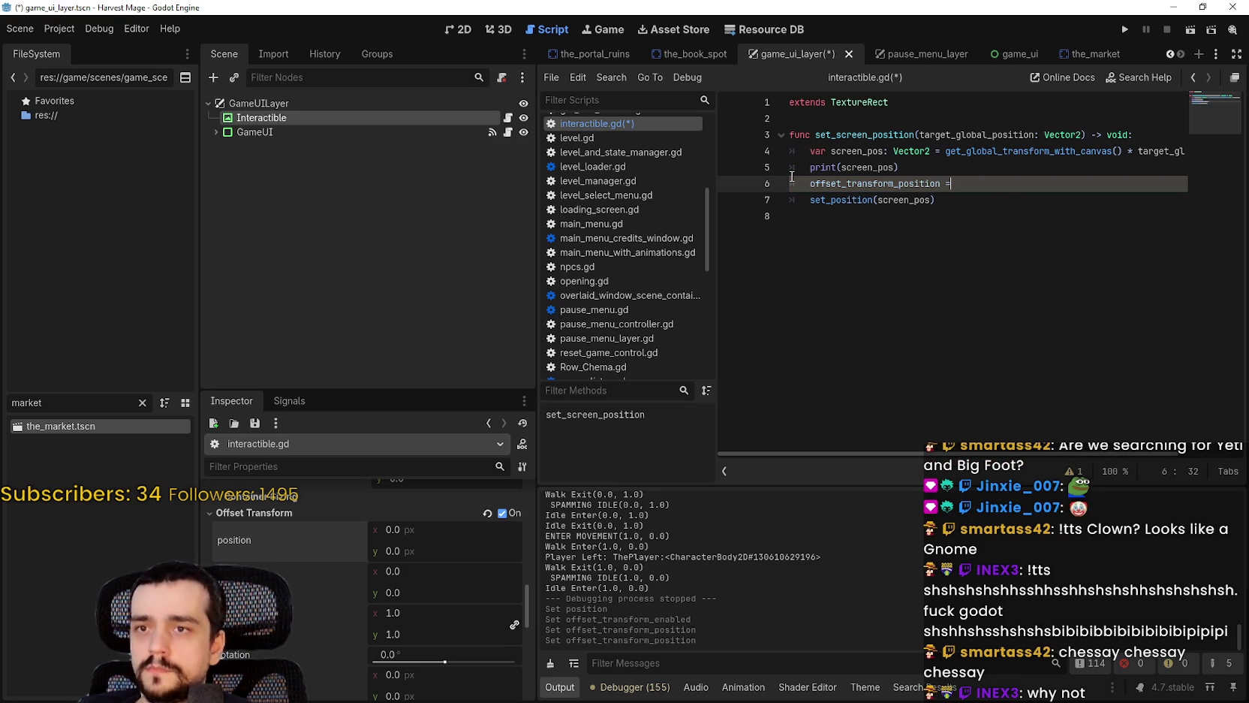
type("screen_pos")
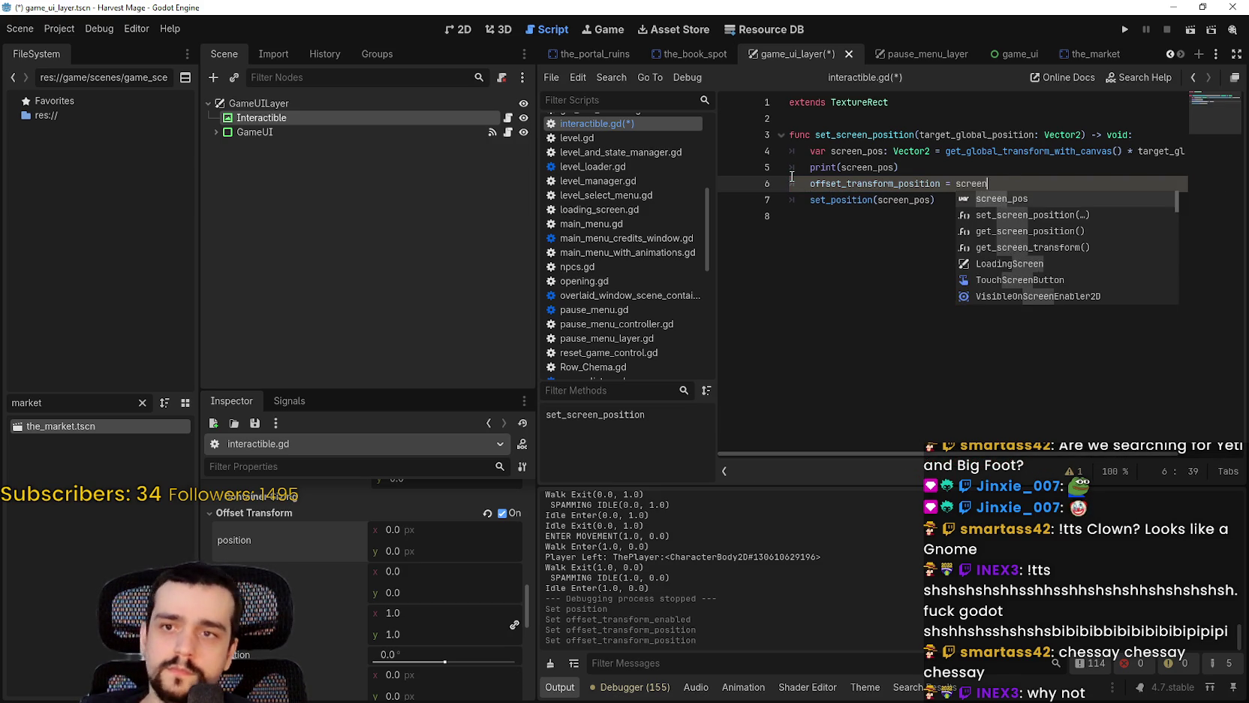
Step: Comment out the old set_position line with Ctrl+K, save, and relaunch the game
key("Escape")
key("Down")
key("ctrl+k")
key("Down")
key("ctrl+s")
left_click(1125, 31)
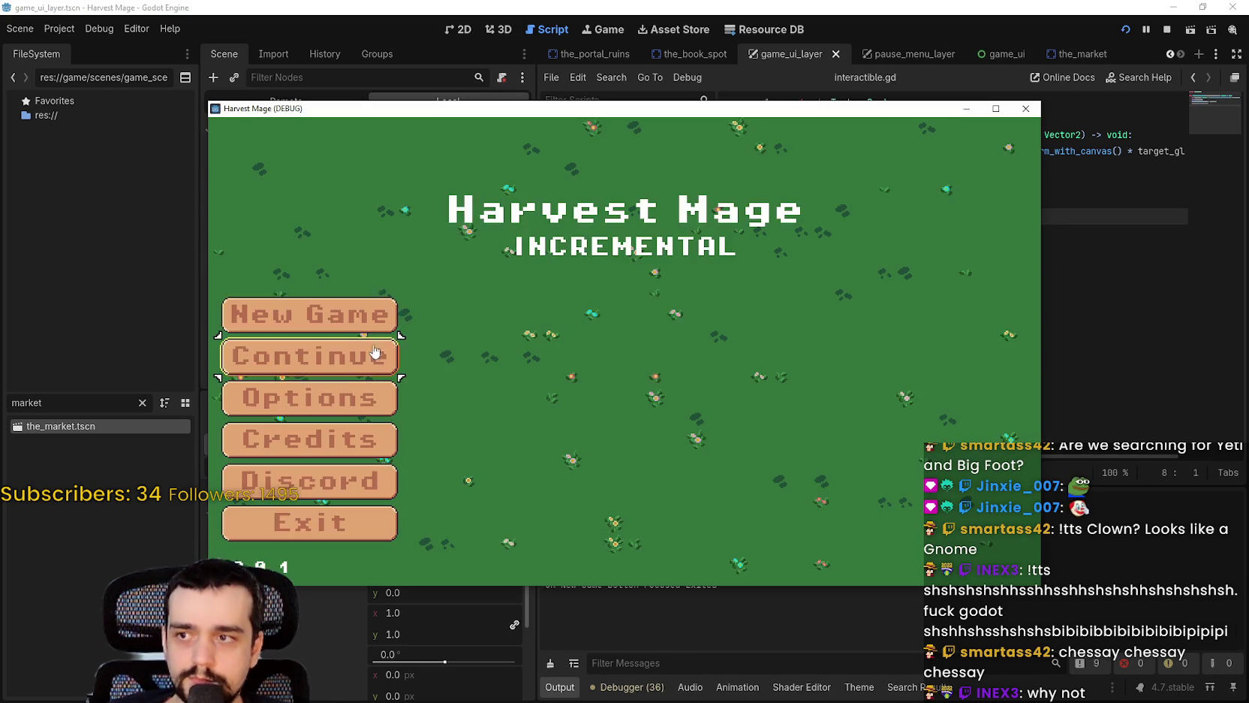
Step: Continue into the market level, walk the player to the chest to check the prompt, then stop with F8
left_click(378, 352)
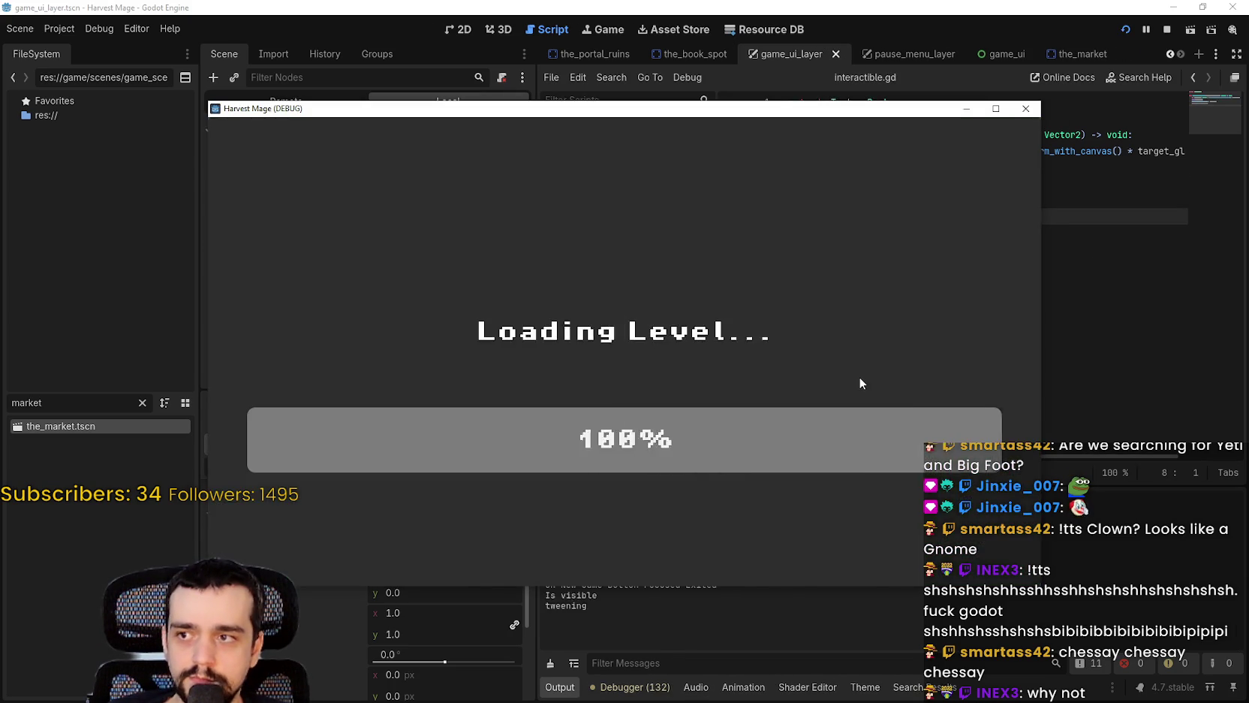
key("w")
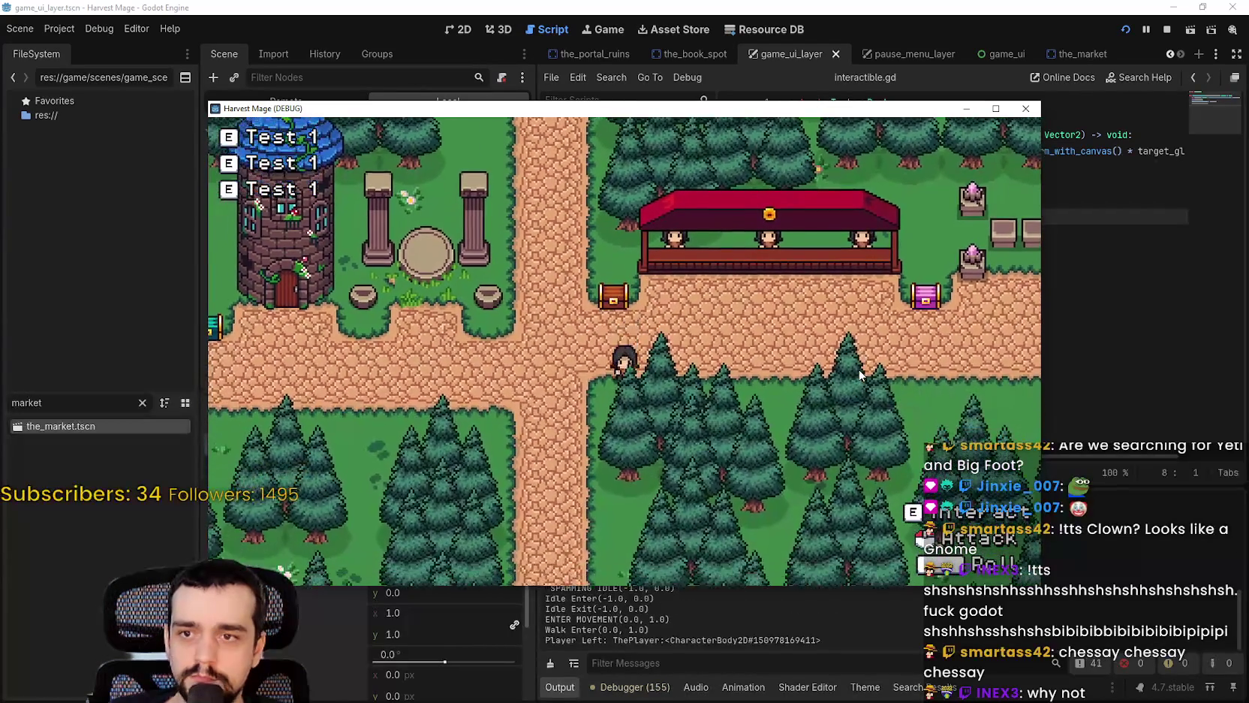
key("s")
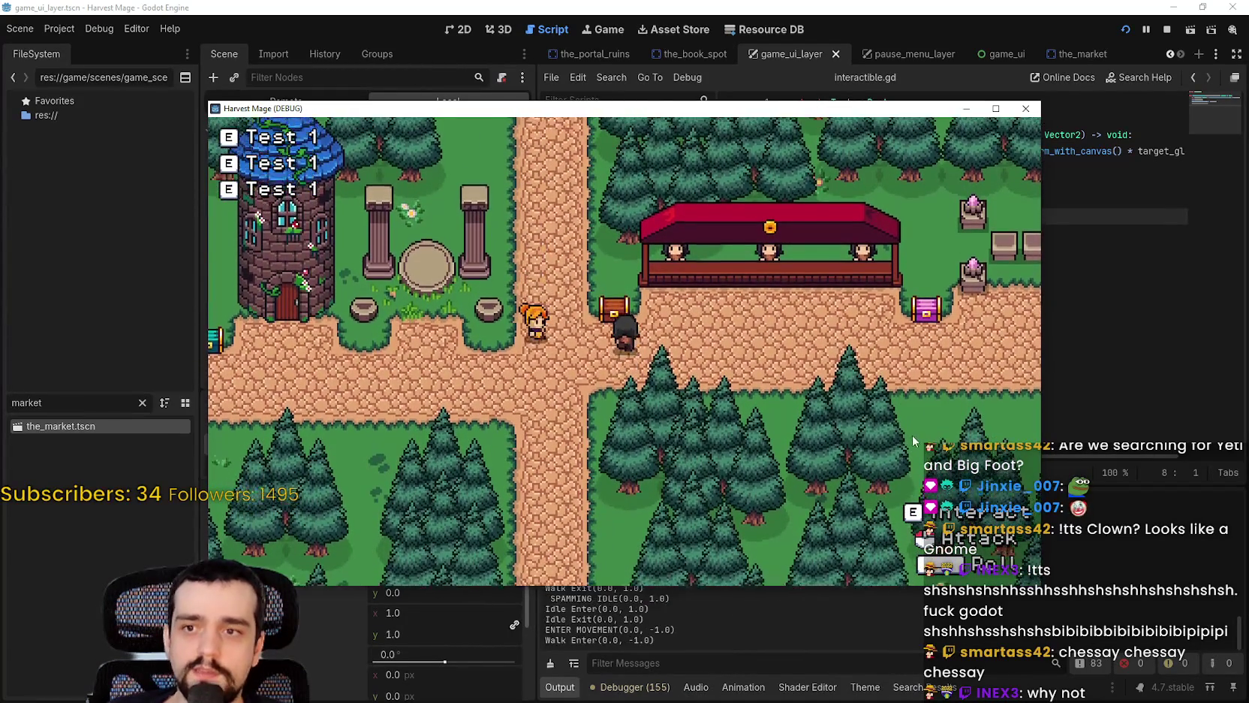
key("w")
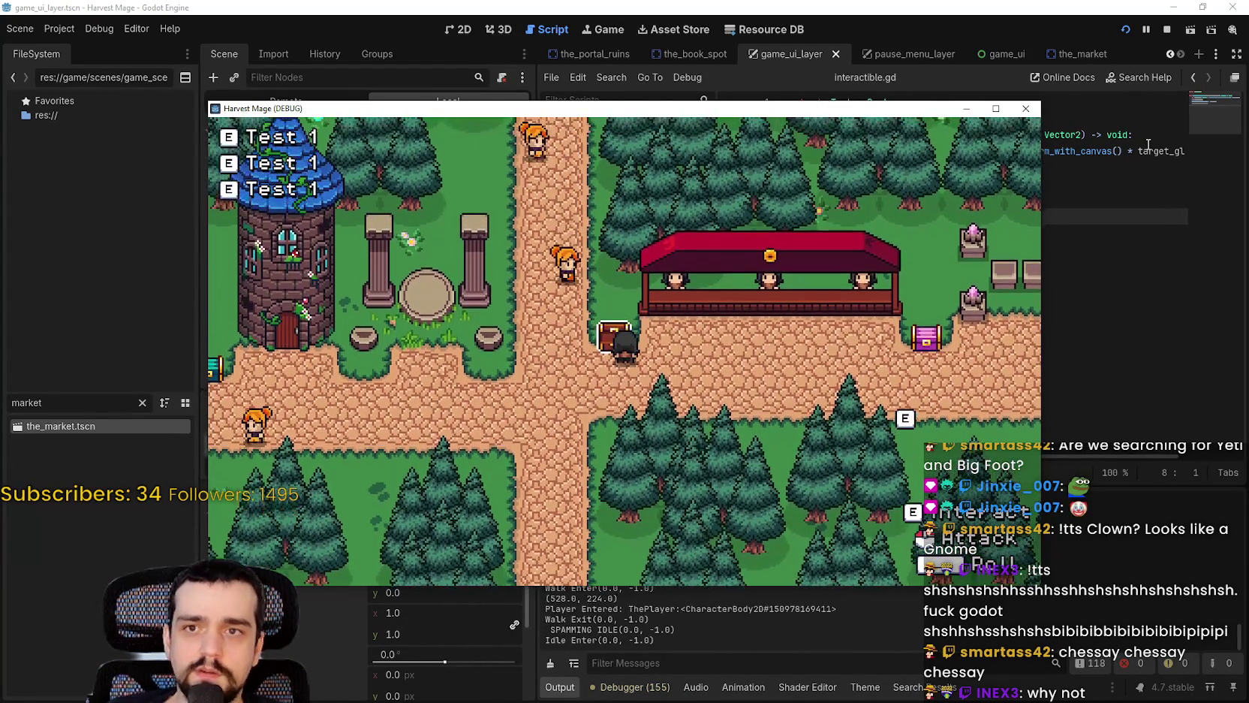
key("F8")
left_click(1176, 154)
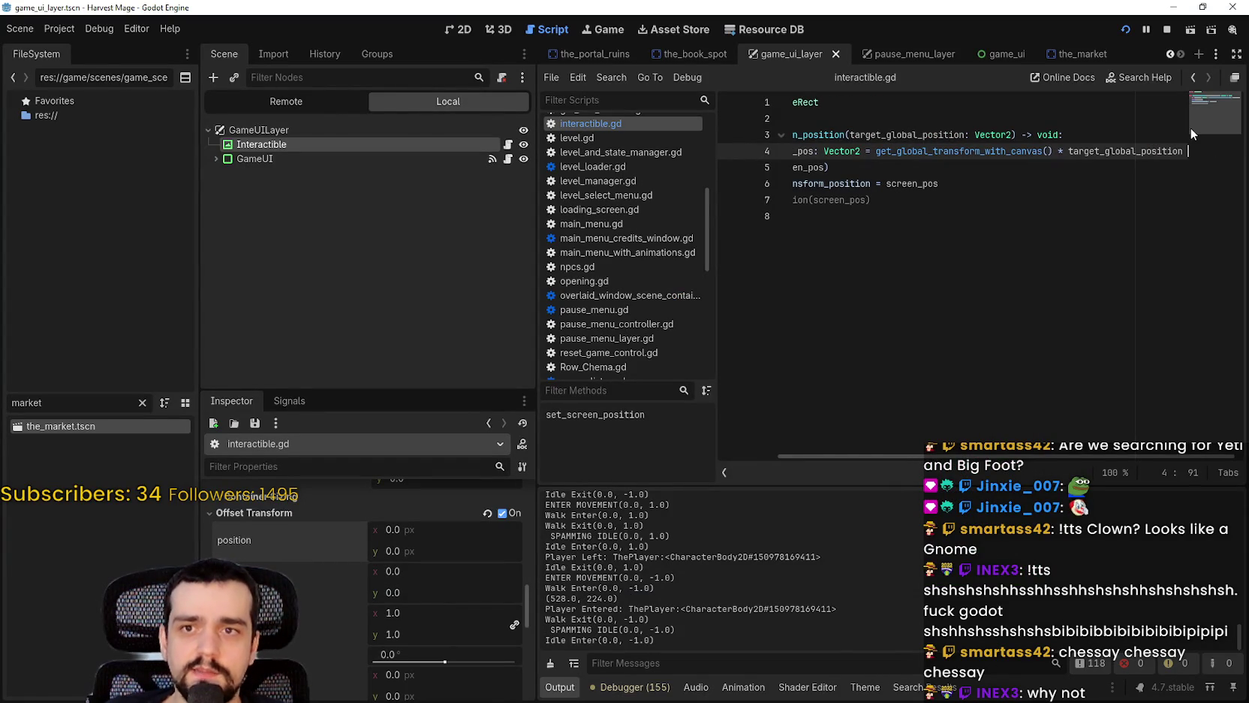
Step: Change line 4 to multiply by (target_global_position / 16.0), then stop the running game
type("/ 16")
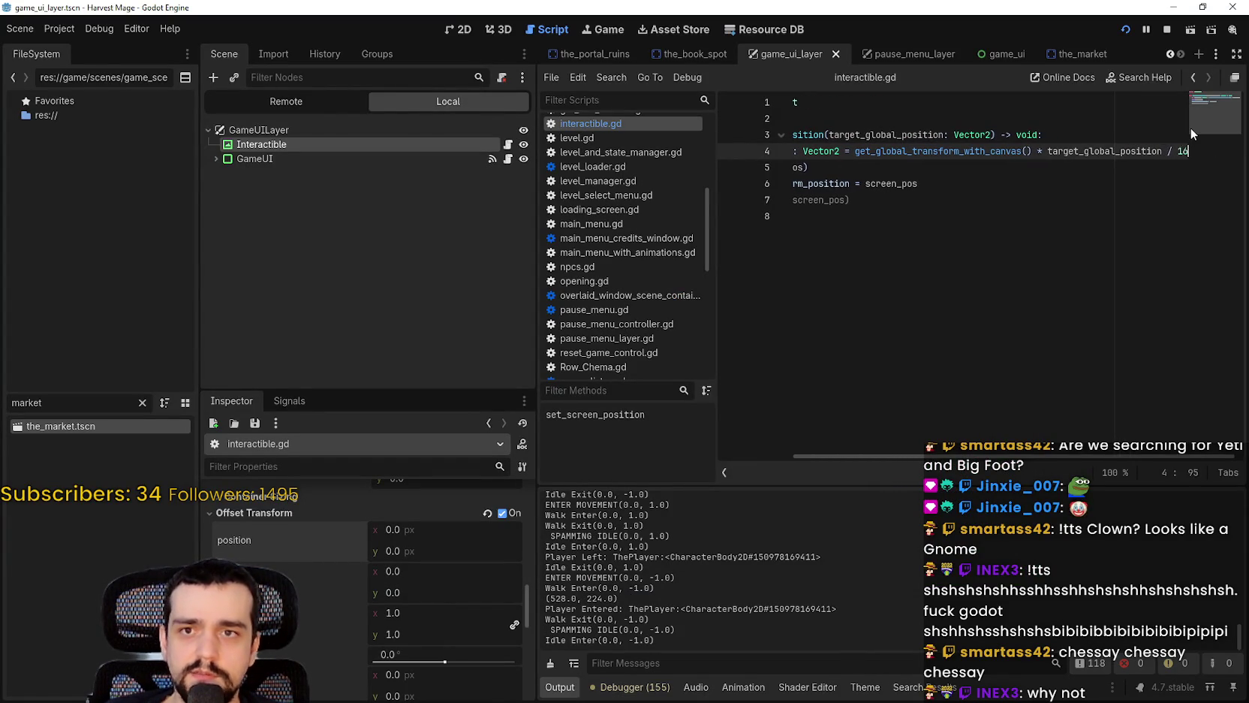
type(".0")
key("ctrl+s")
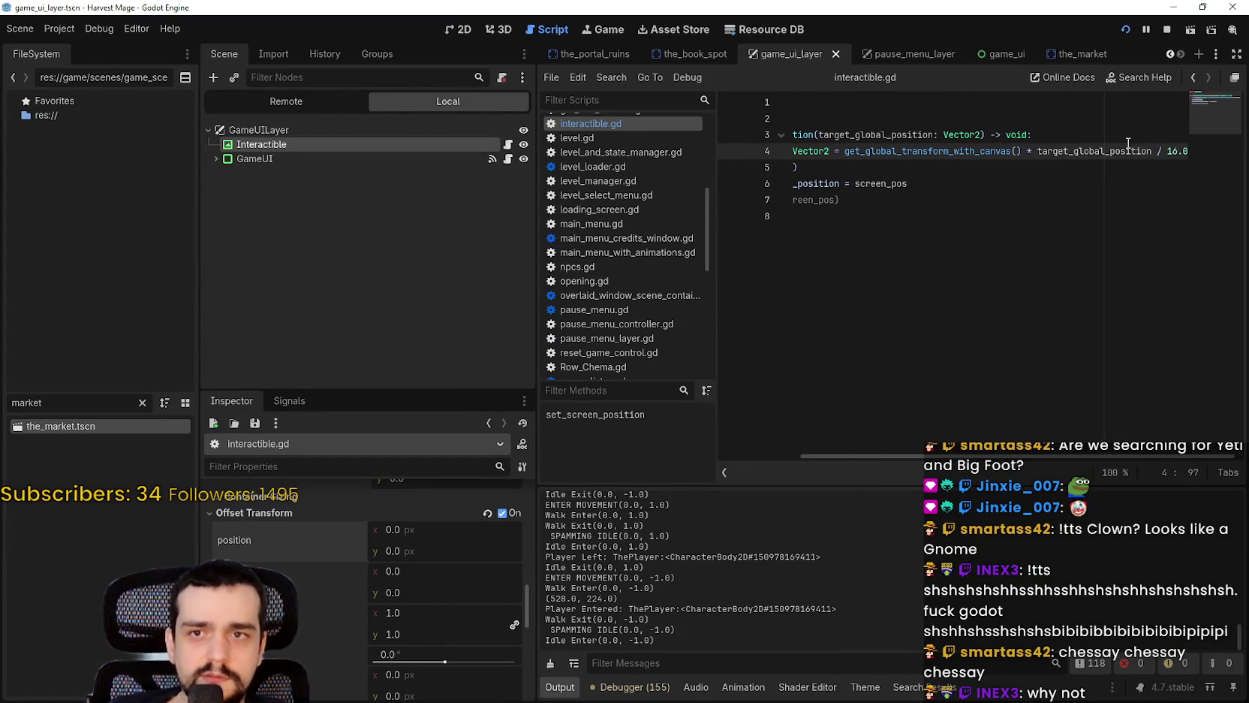
double_click(1129, 146)
double_click(1129, 145)
left_click(1185, 151, "shift")
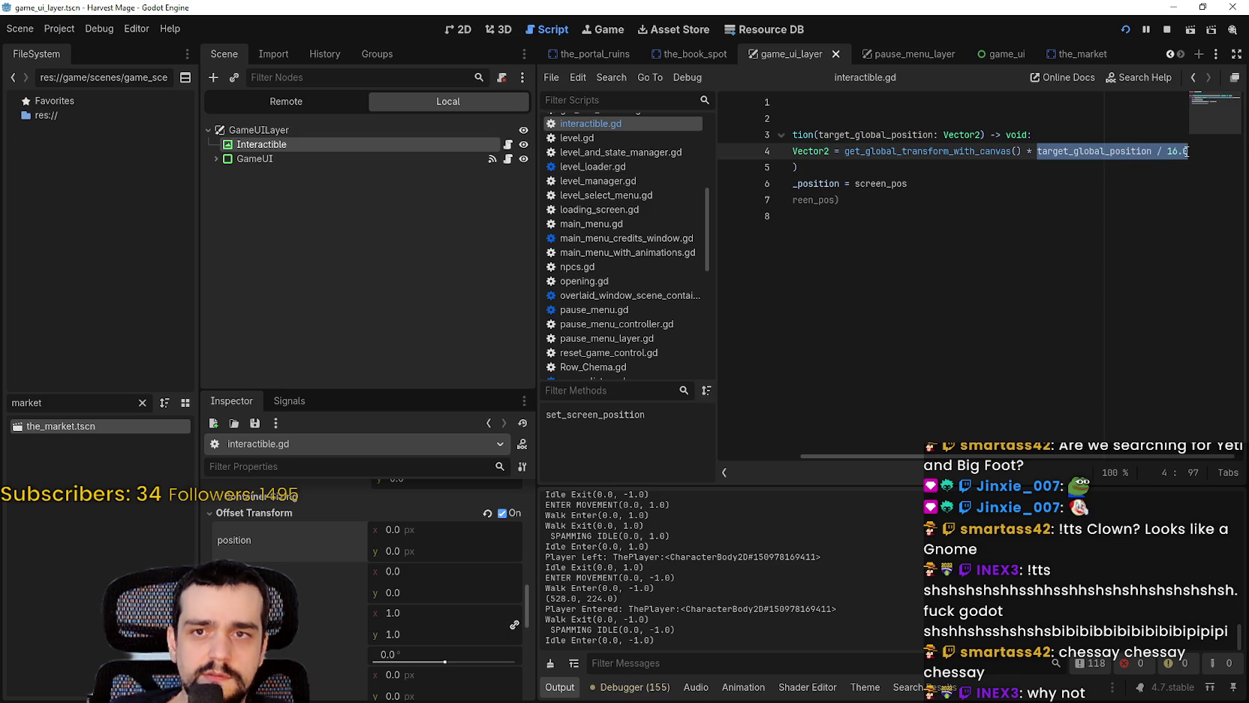
type("(")
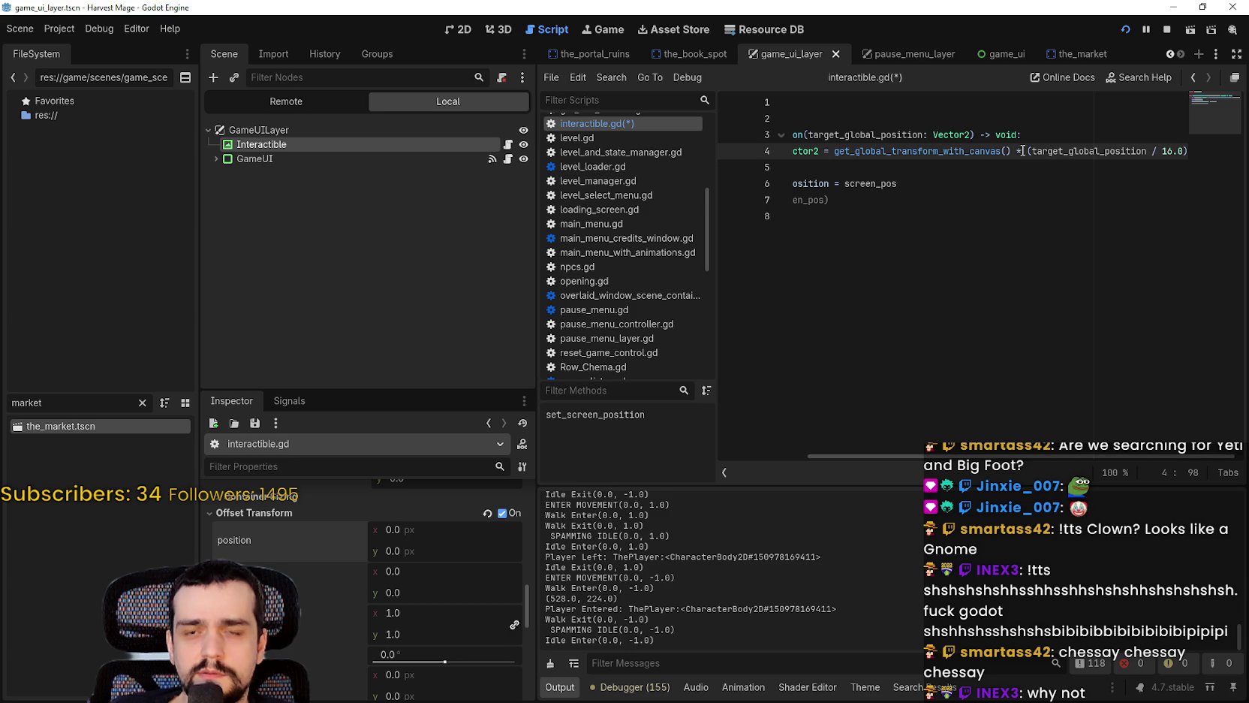
left_click(1166, 32)
Step: Run the game with the /16.0 divisor, walk up and right to the market stall, then stop it
key("F5")
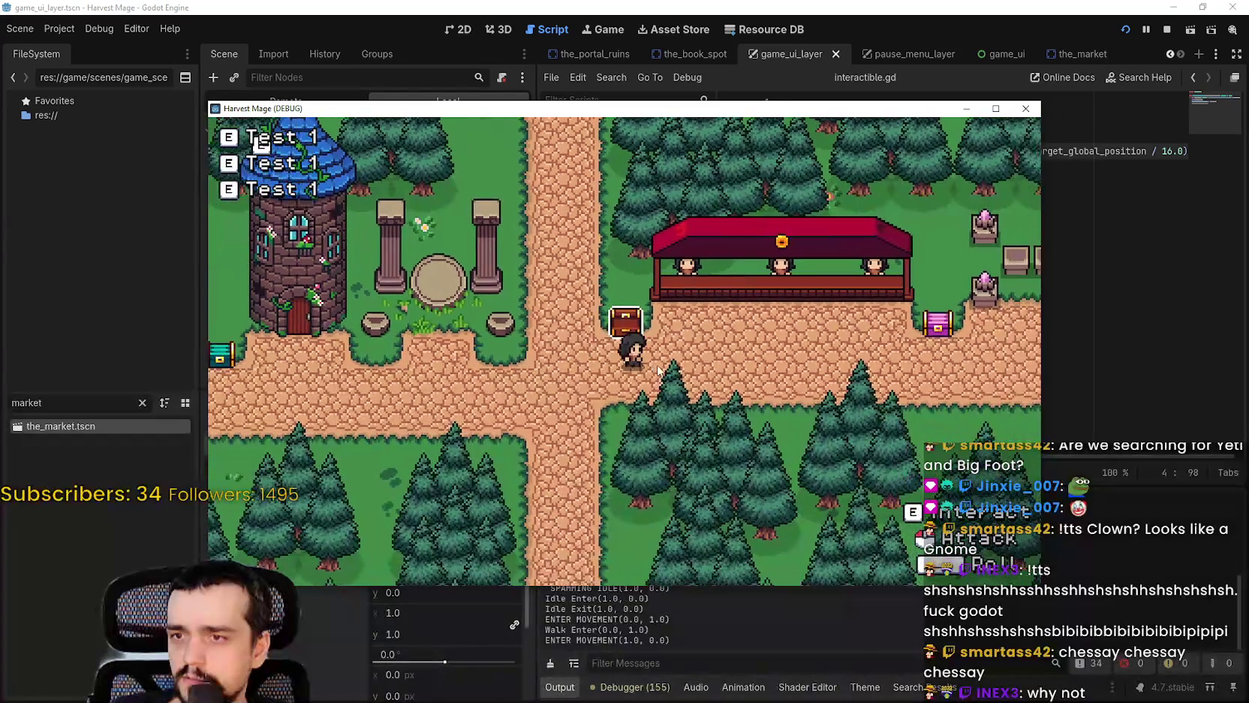
key("Up")
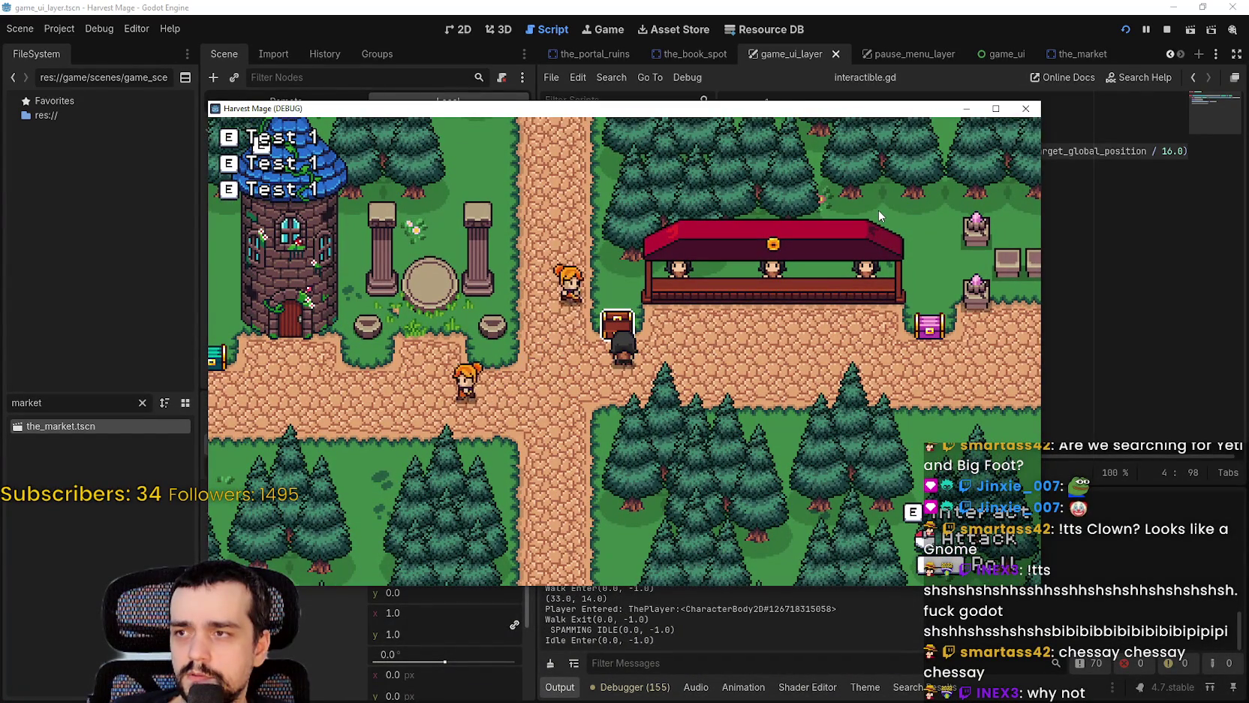
key("Up")
key("Right")
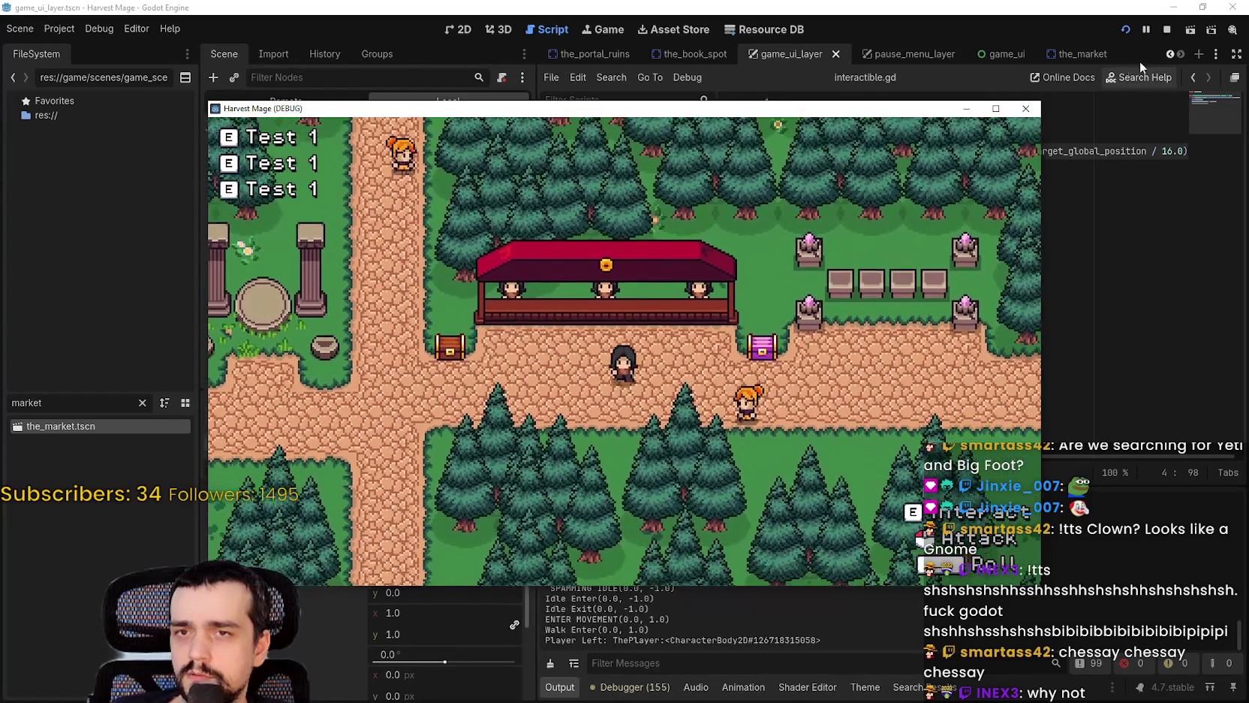
left_click(1166, 30)
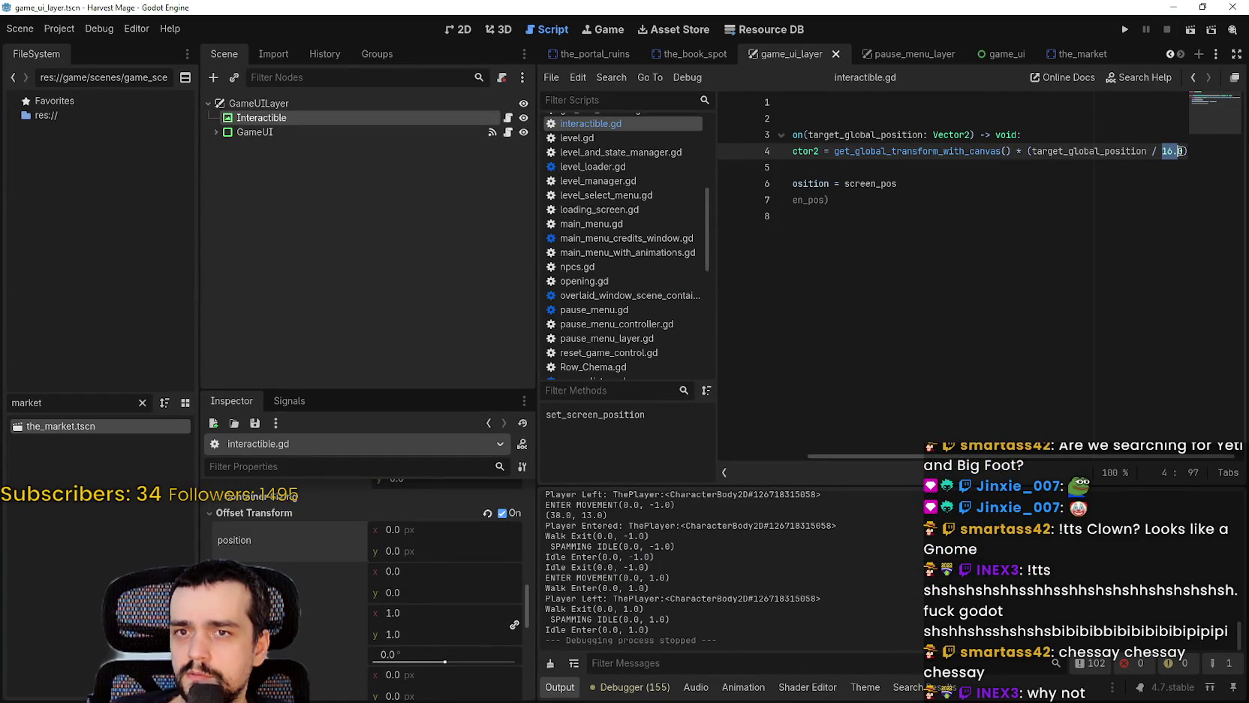
Step: Delete ' / 16.0' and the parentheses around target_global_position on line 4
key("BackSpace")
key("BackSpace")
key("BackSpace")
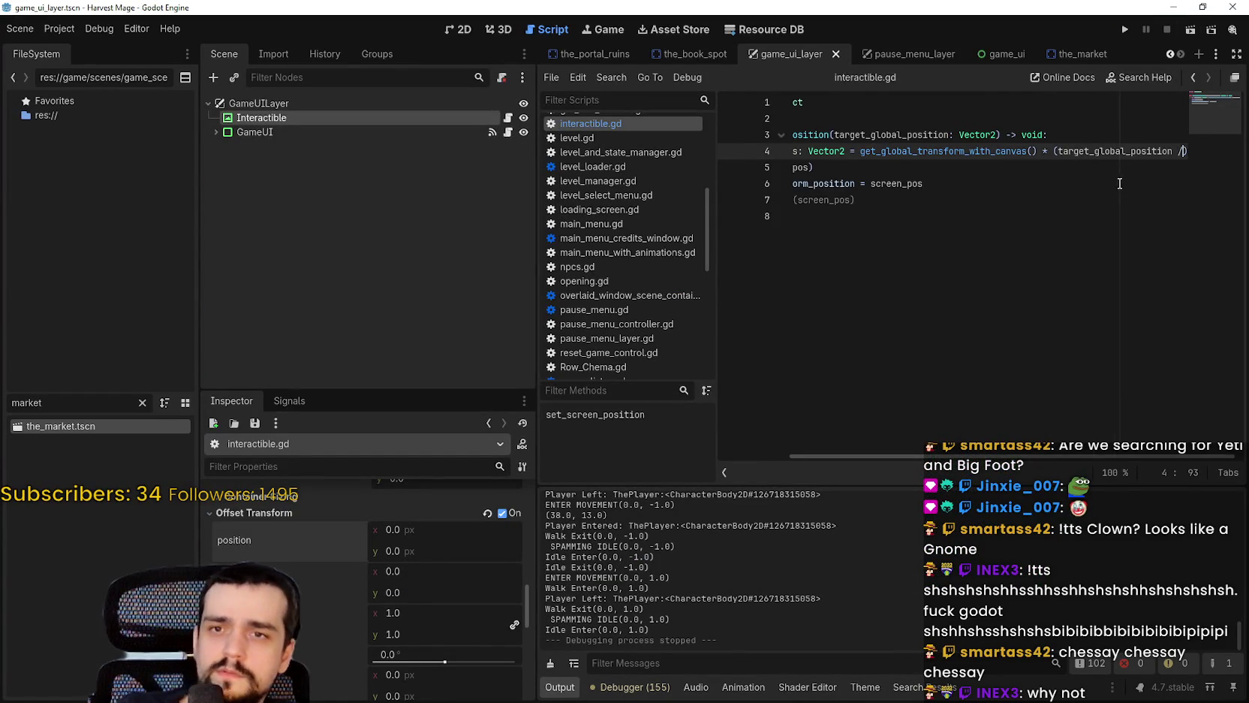
left_click(1069, 151)
key("BackSpace")
key("Down")
key("Down")
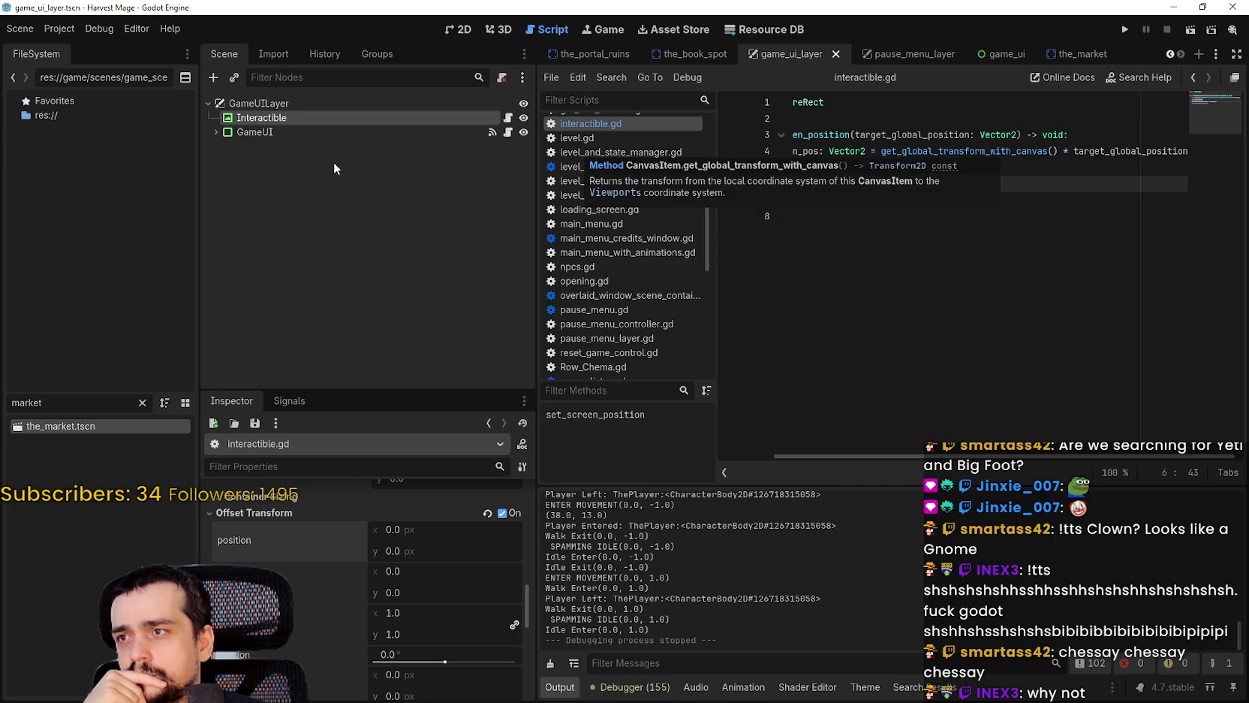
scroll(353, 615, "down", 5)
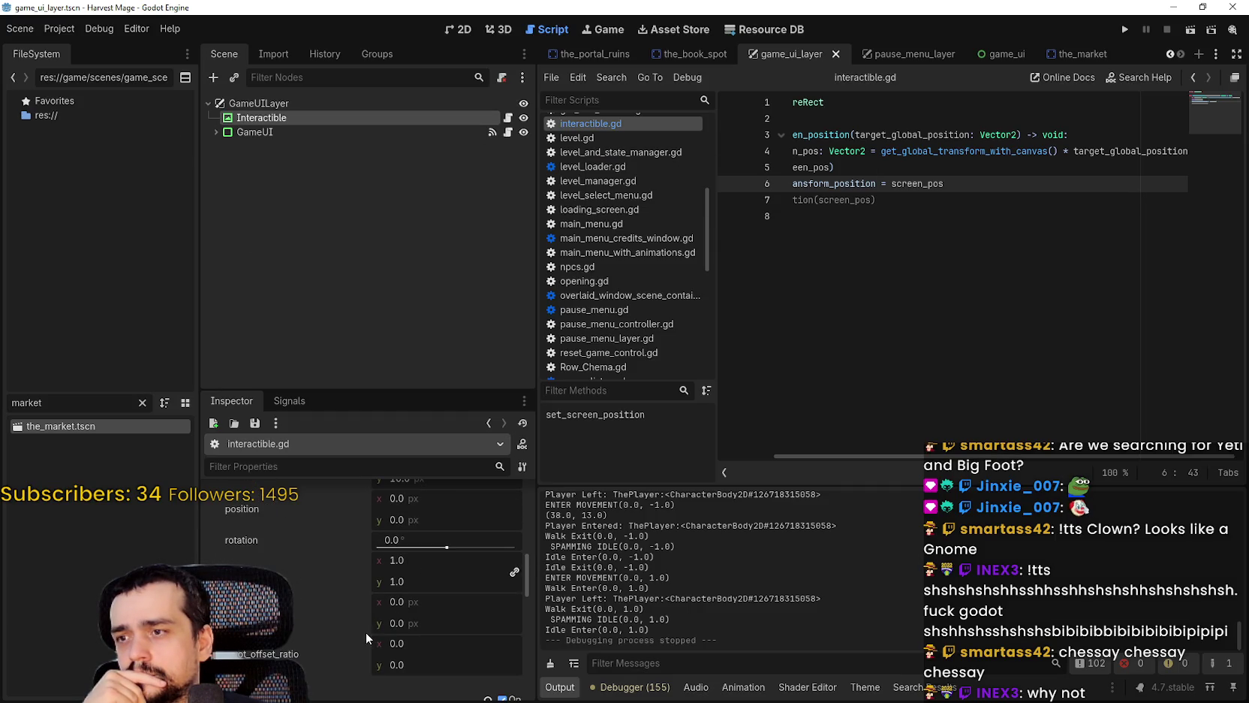
Step: Select get_global_transform_with_canvas() on line 4 and widen the script editor via the dock splitter
mouse_move(921, 149)
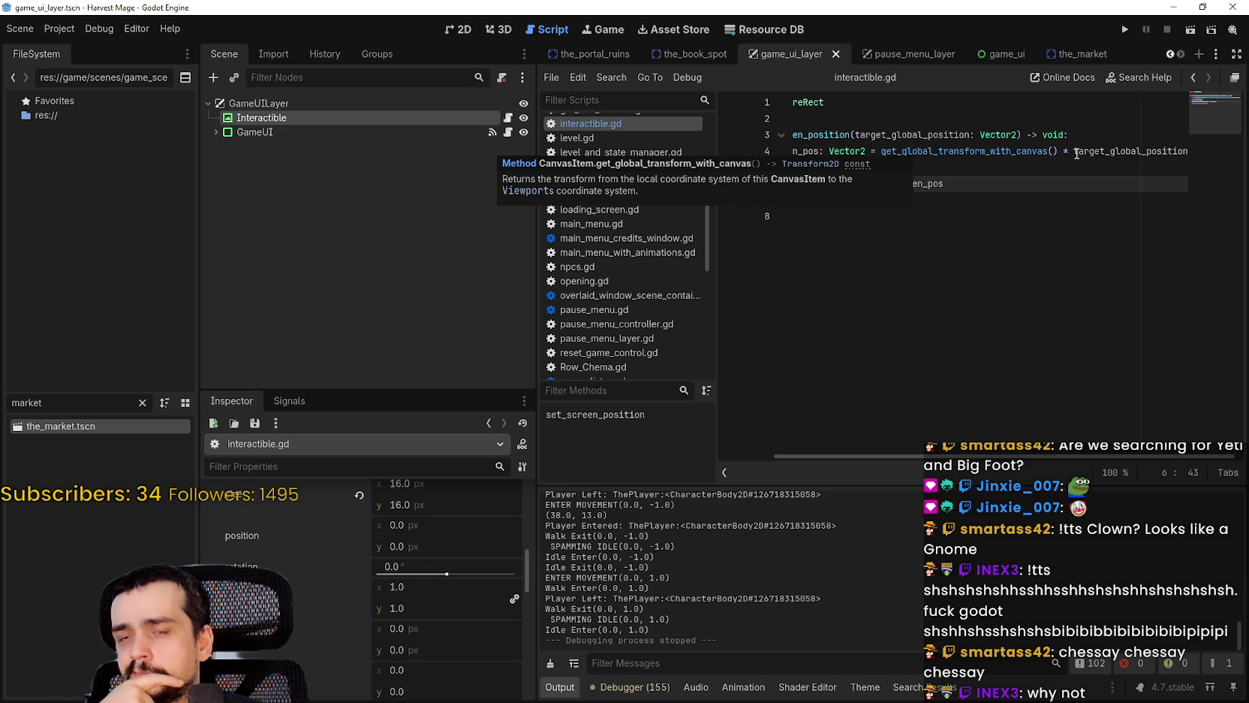
double_click(1049, 151)
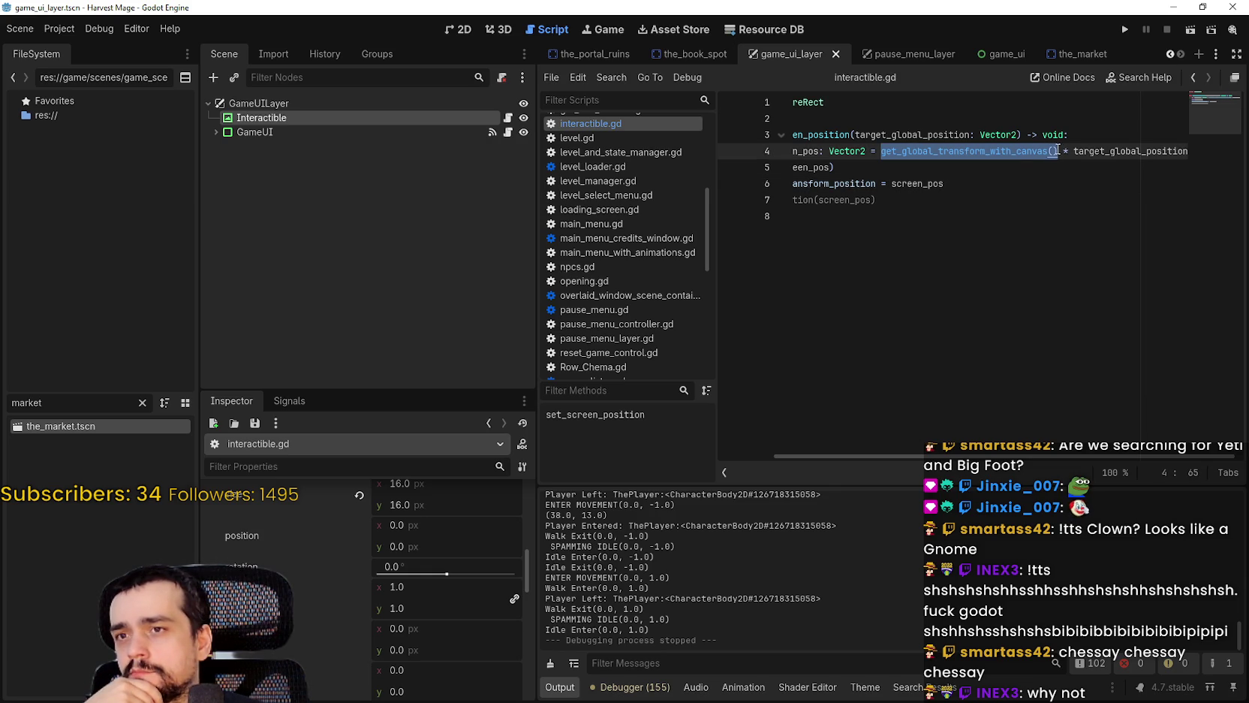
left_click(979, 183)
left_click(1053, 151)
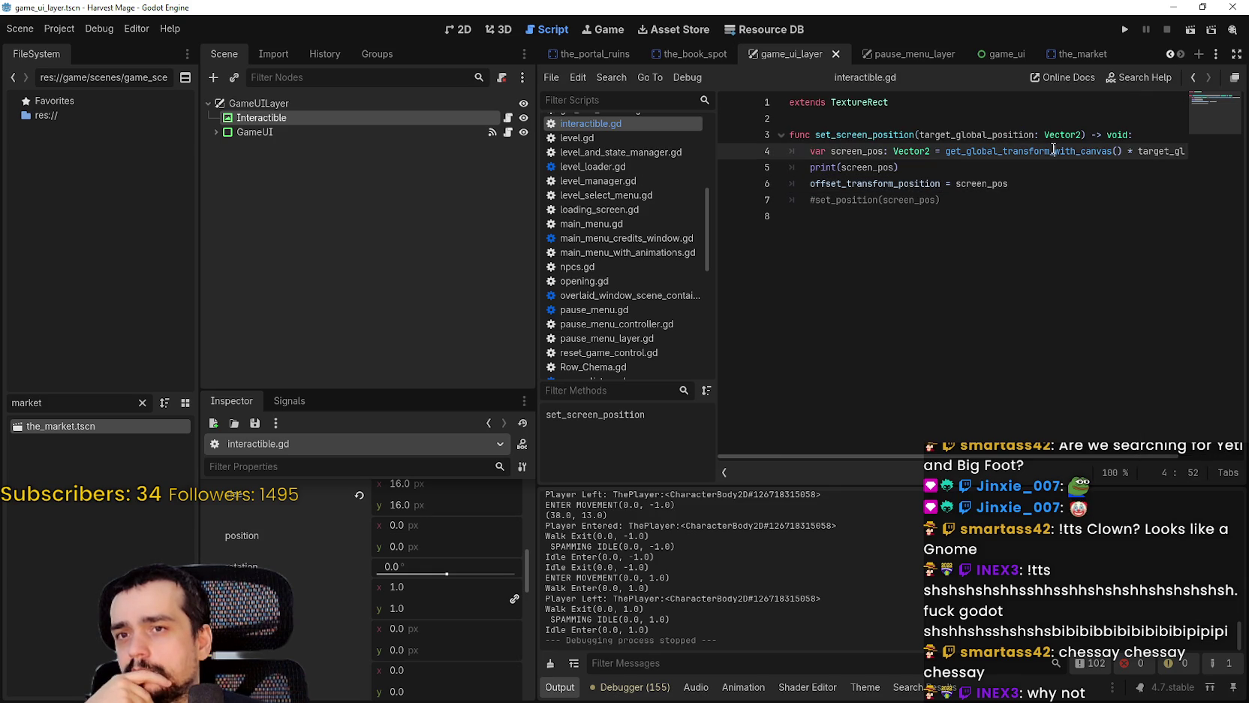
double_click(1054, 149)
left_click(1126, 151, "shift")
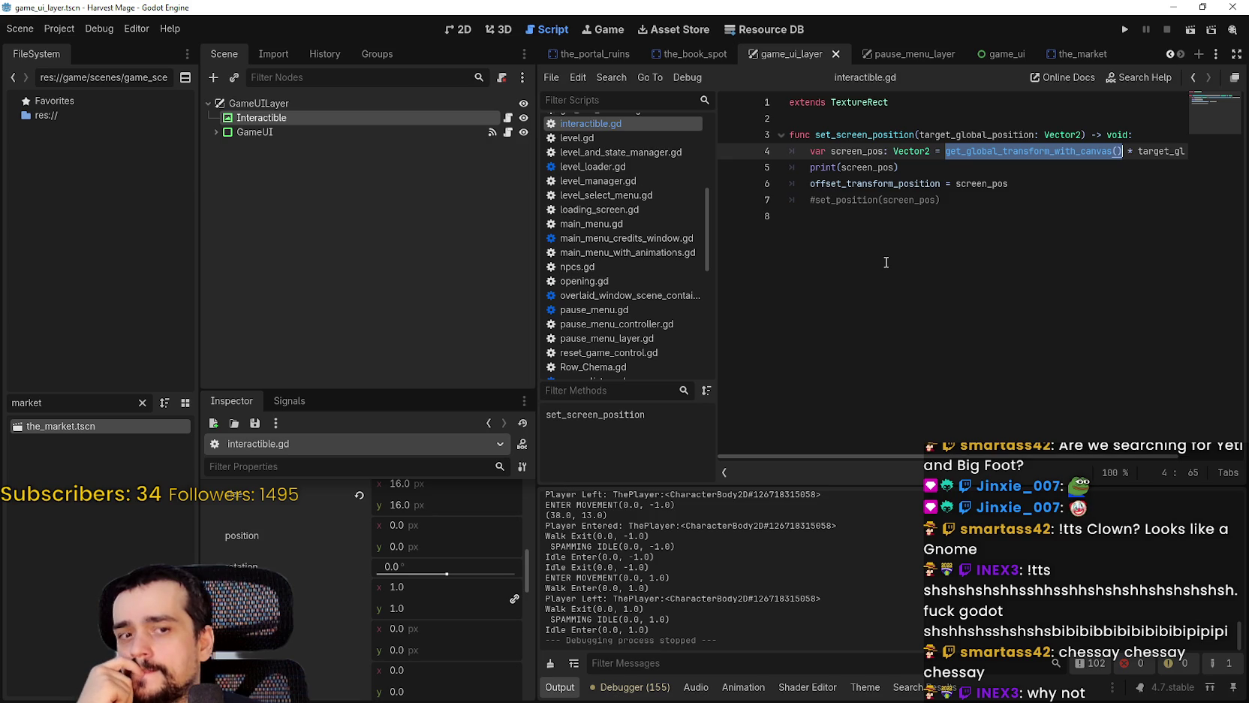
scroll(530, 611, "up", 1)
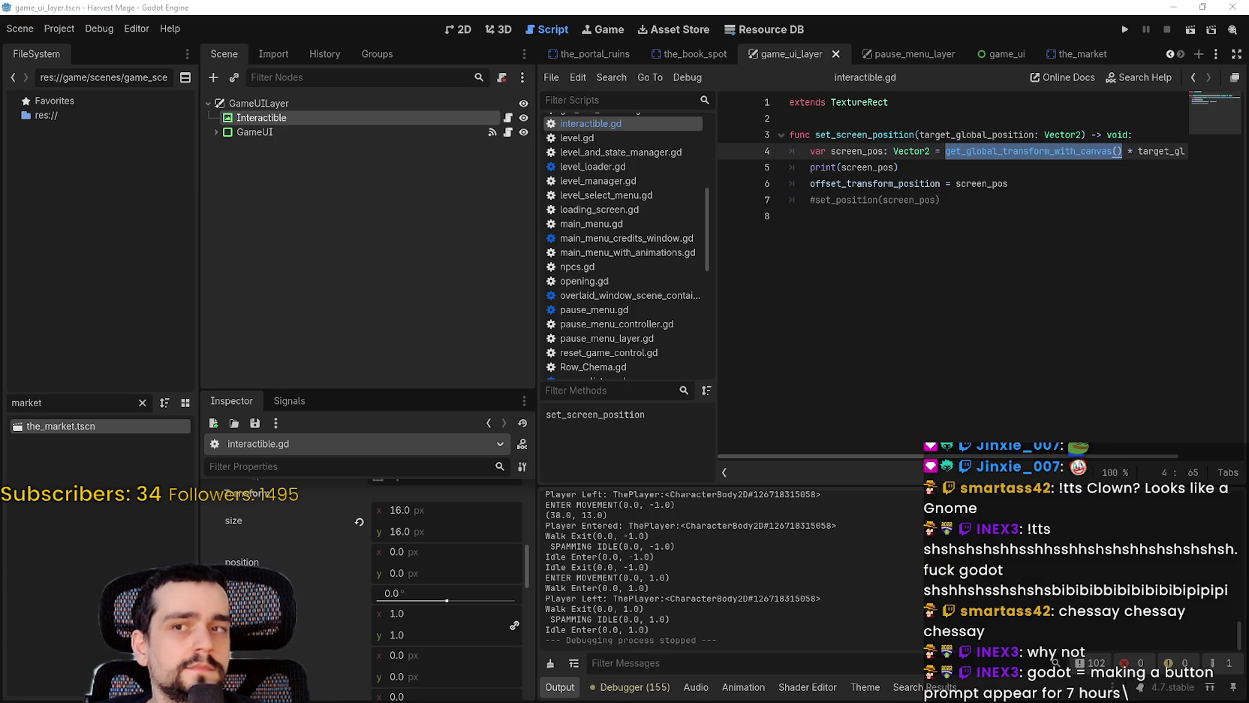
left_click_drag(538, 325, 391, 309)
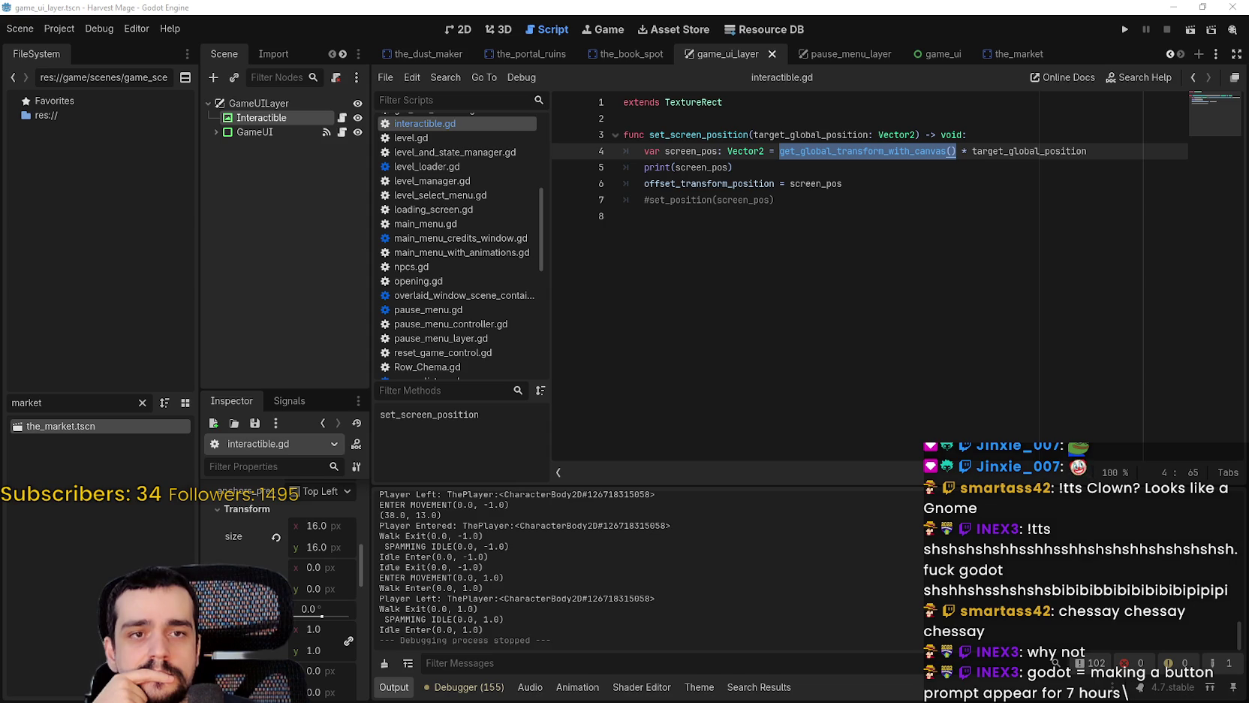
left_click(848, 179)
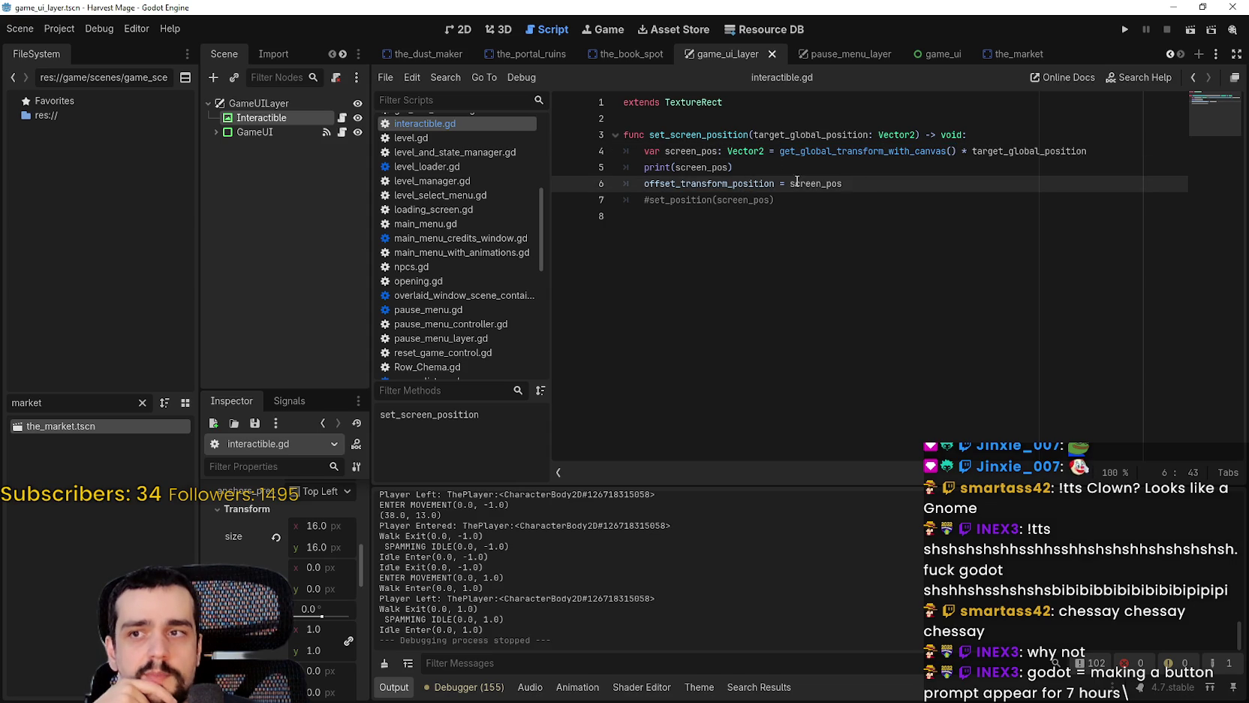
Step: Replace offset_transform_position with global_position on line 6, save, and run the game with F5
double_click(696, 183)
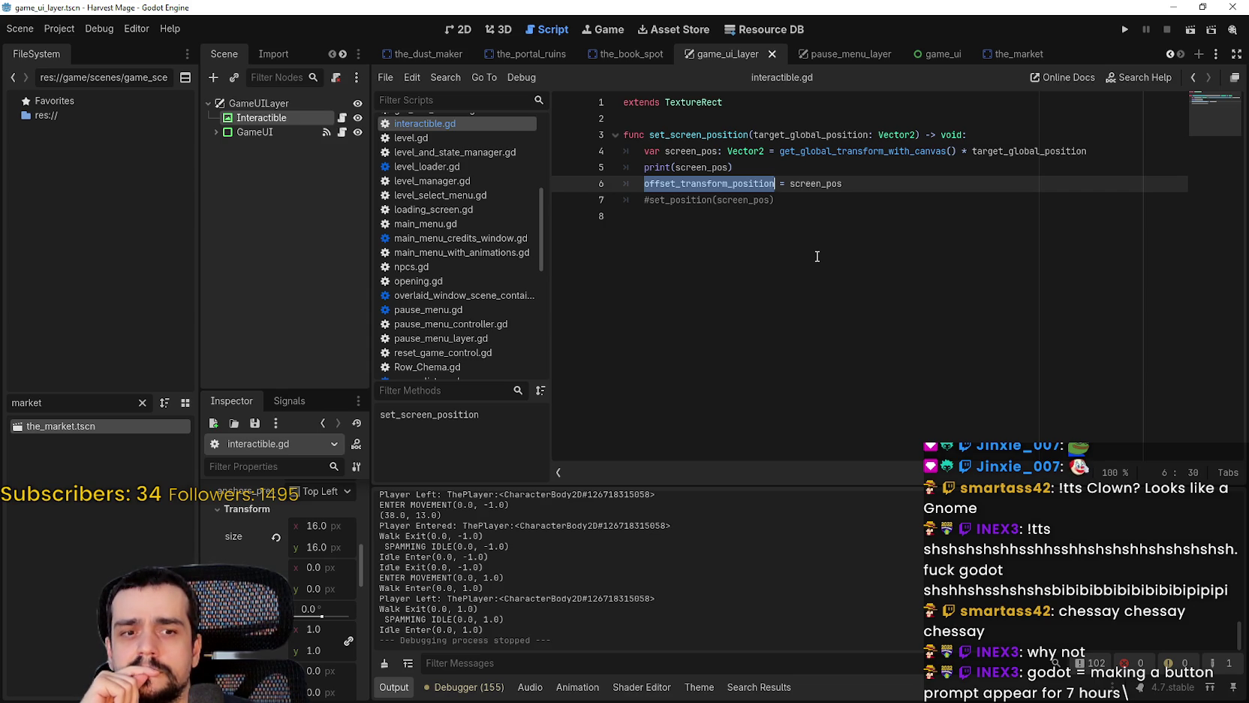
type("g")
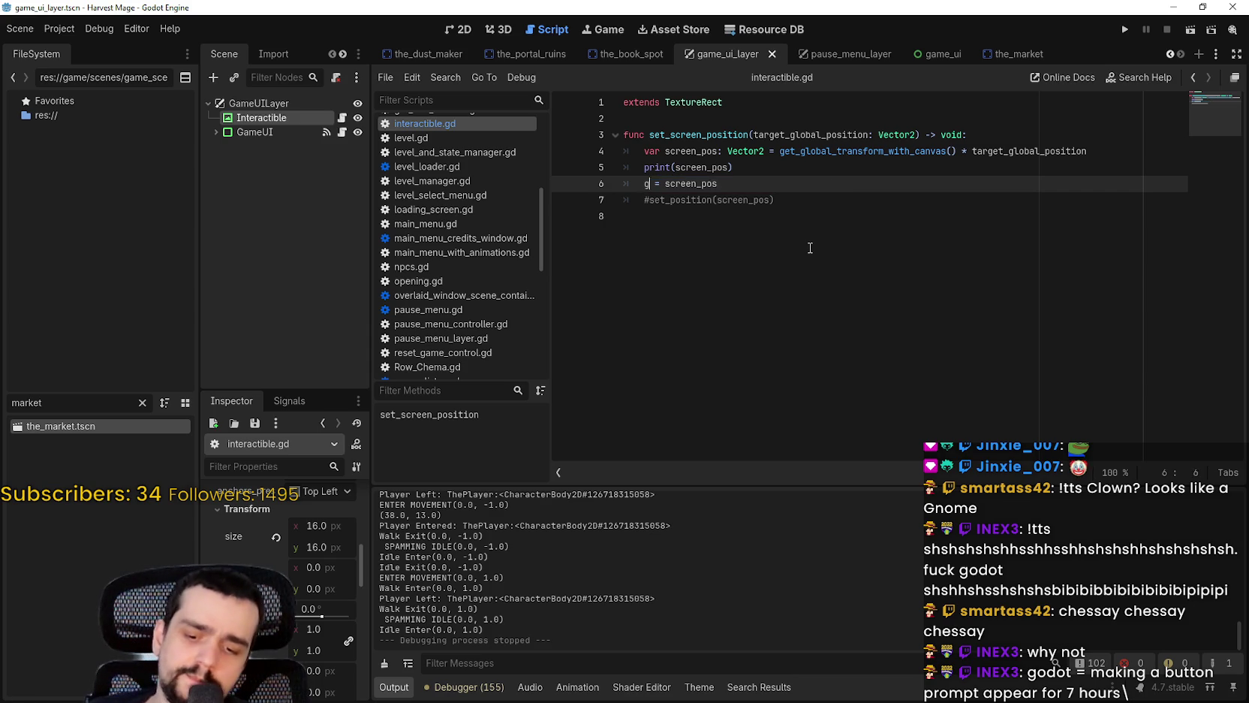
type("lobal")
key("Return")
key("ctrl+s")
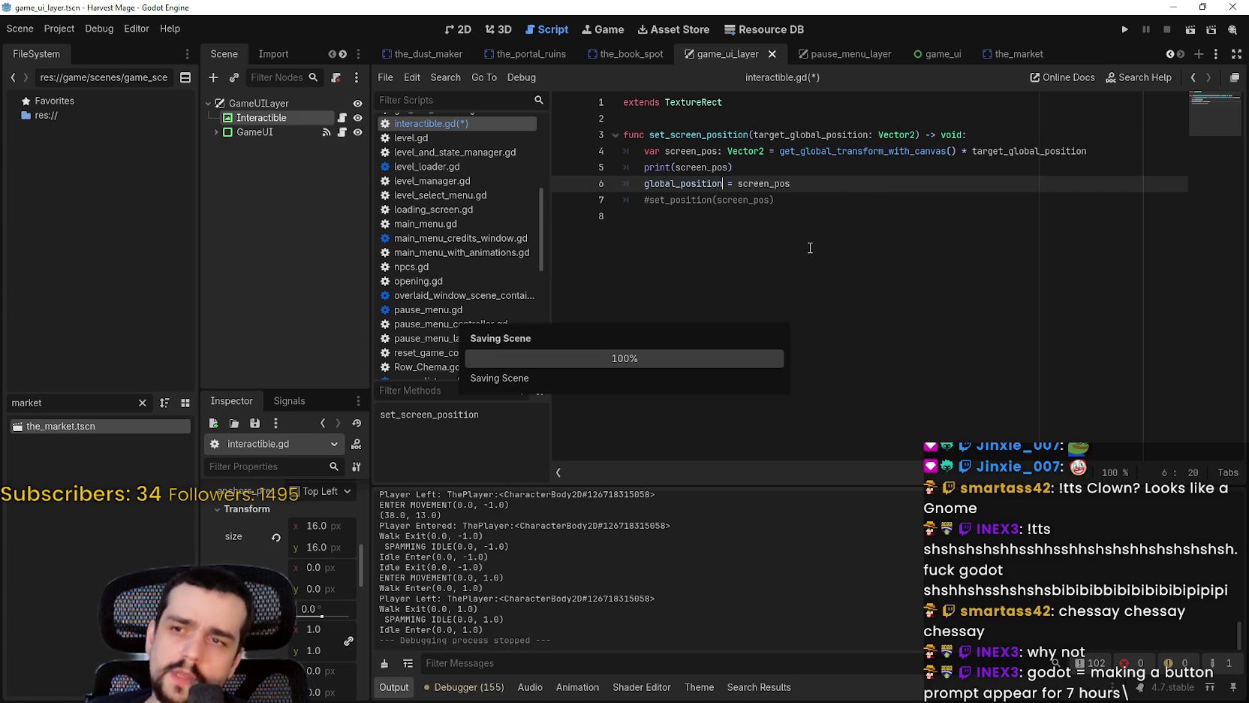
key("F5")
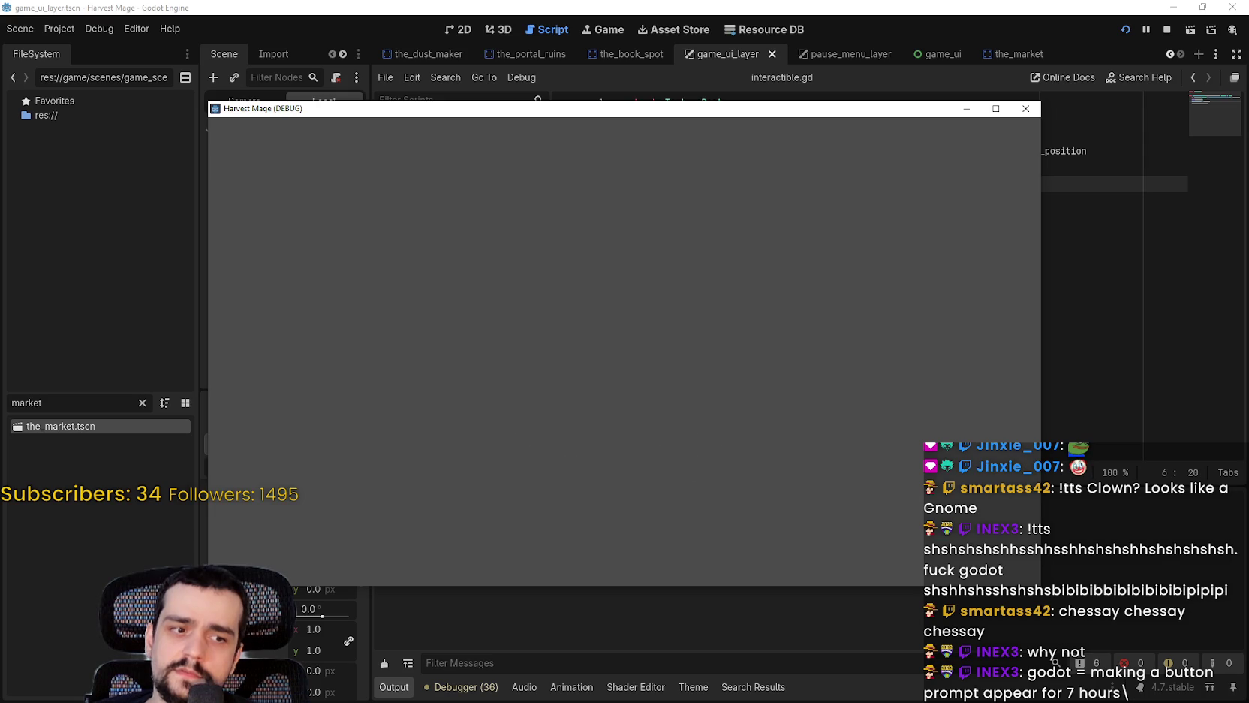
Step: Start a game, walk the player to the chest and away to test the prompt, then stop with F8
key("Return")
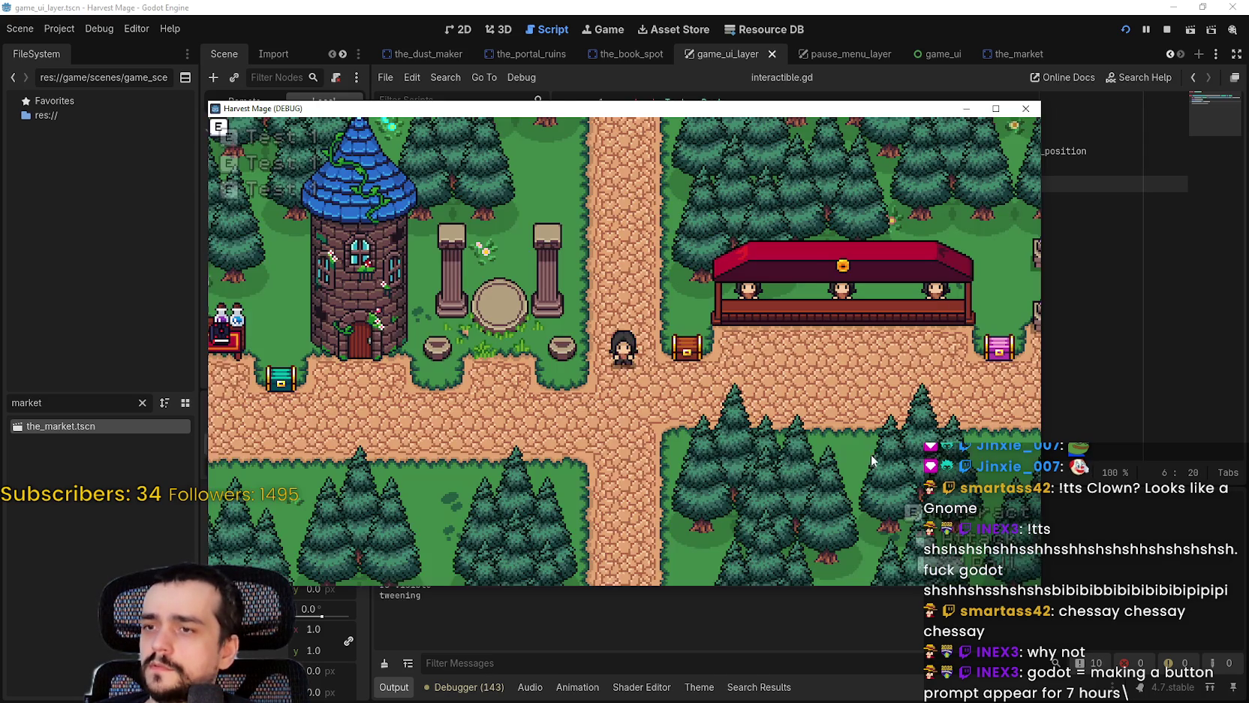
key("Right")
key("Down")
key("Left")
key("Right")
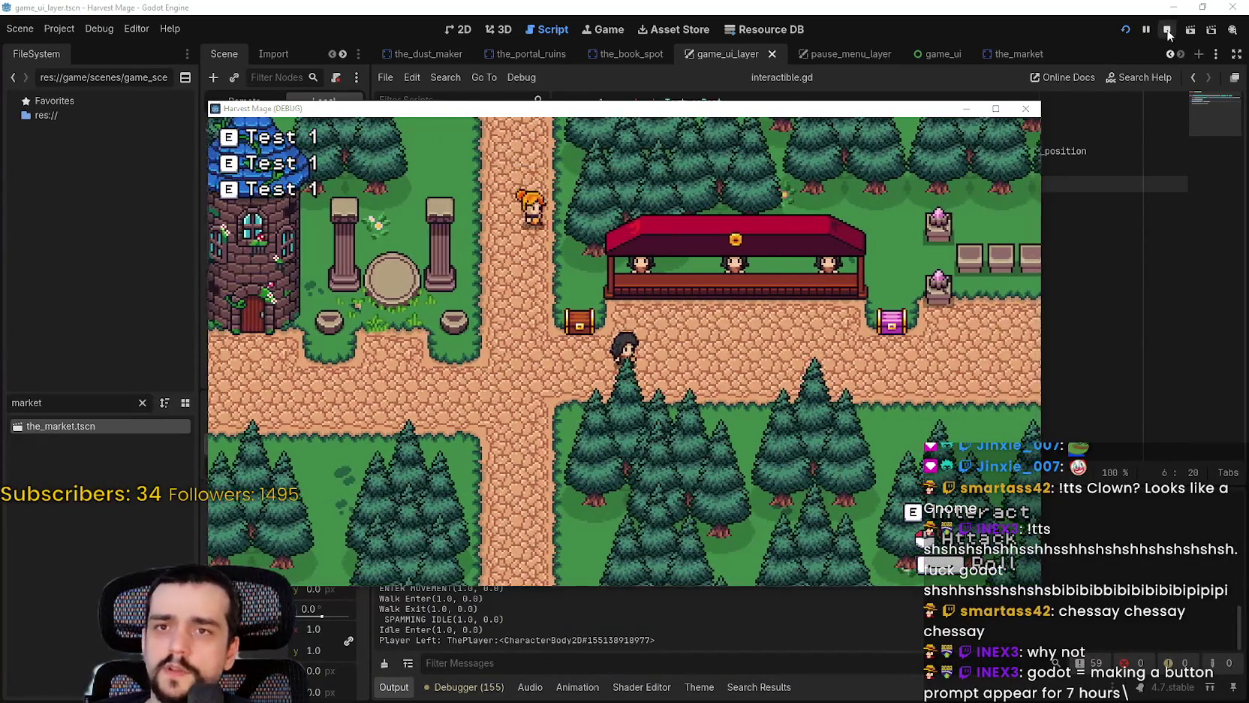
key("F8")
Step: Undo line 6 back to 'offset_transform_position = screen_pos' and save the script
key("BackSpace")
key("BackSpace")
key("BackSpace")
key("ctrl+z")
key("ctrl+s")
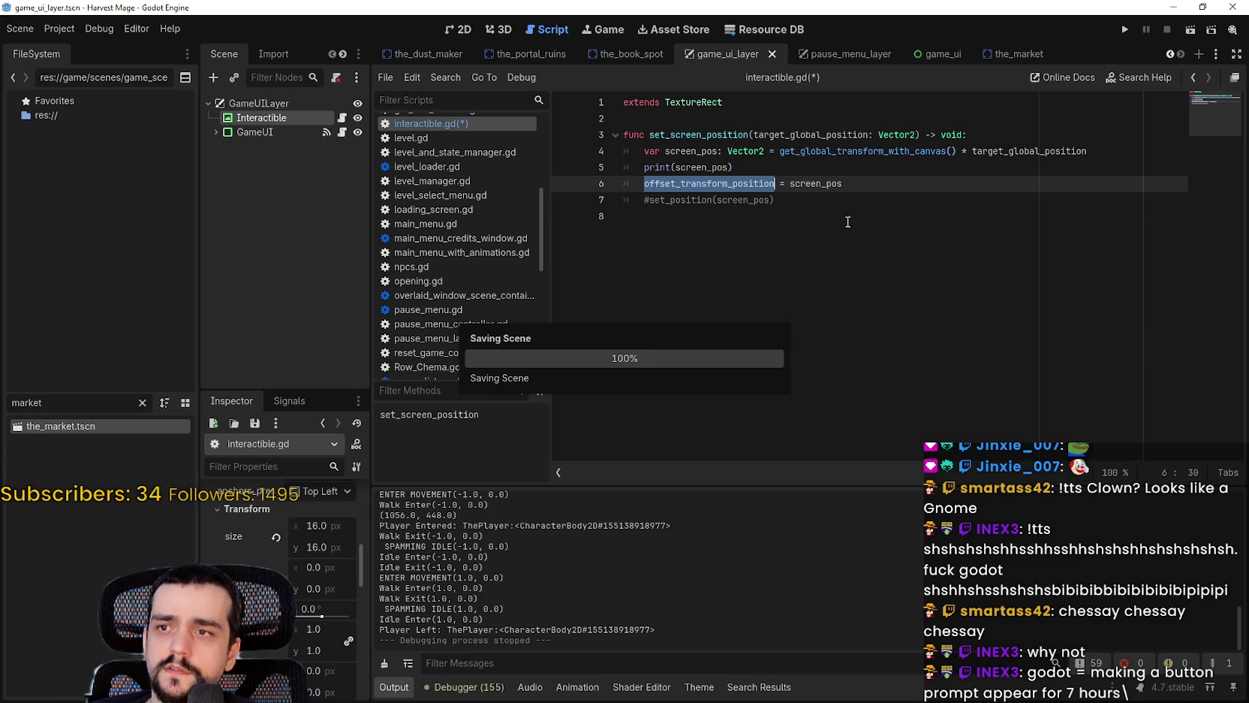
key("ctrl+z")
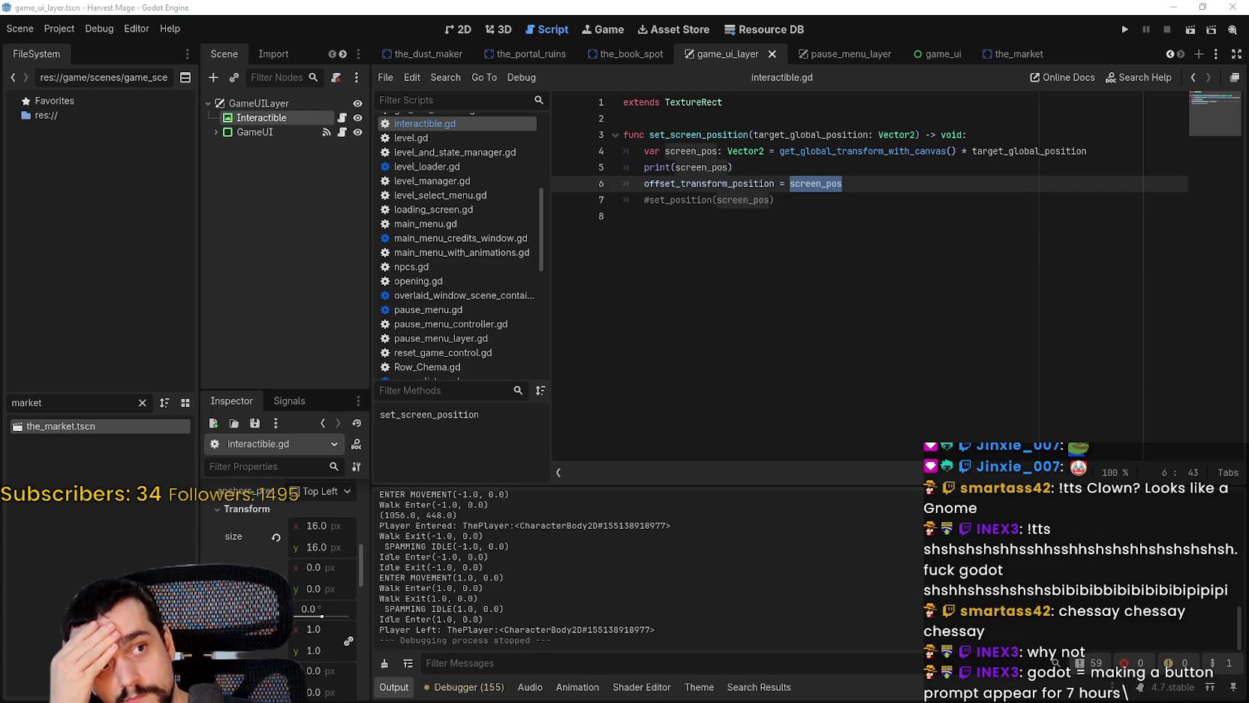
Step: Switch to the Brave browser showing the Godot 'Viewport and canvas transforms' docs page
key("alt+Tab")
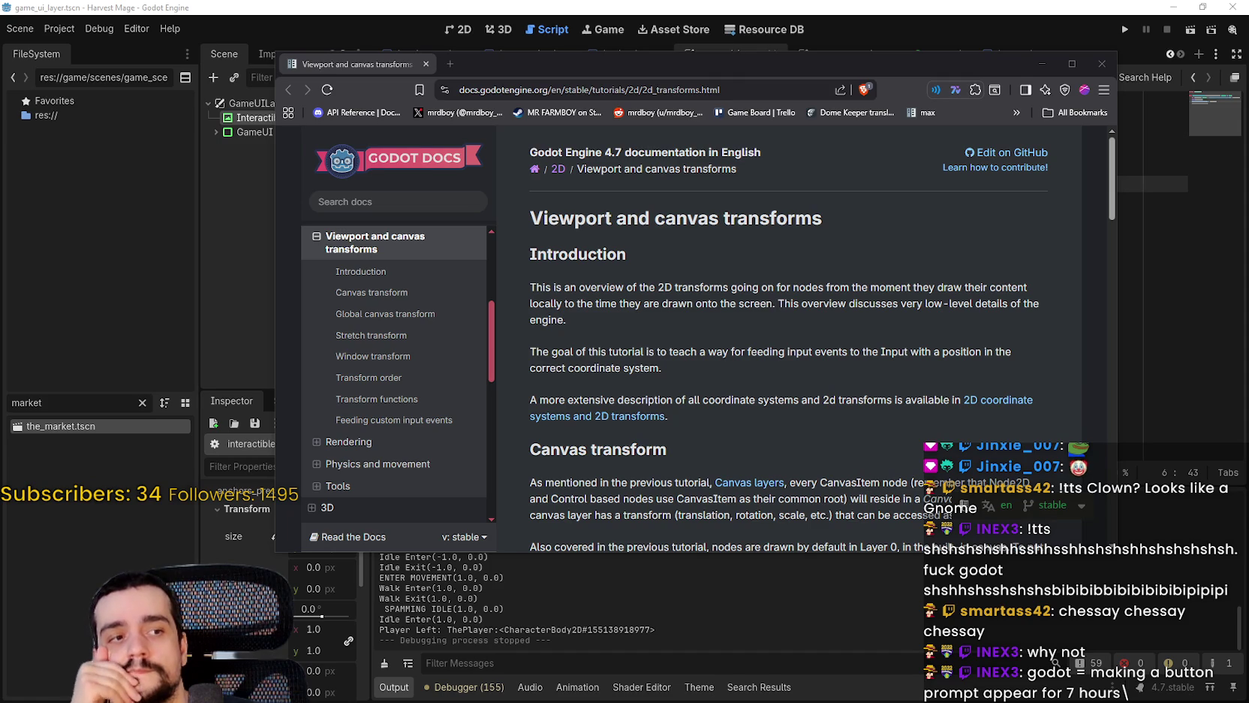
left_click(1072, 64)
scroll(746, 474, "down", 5)
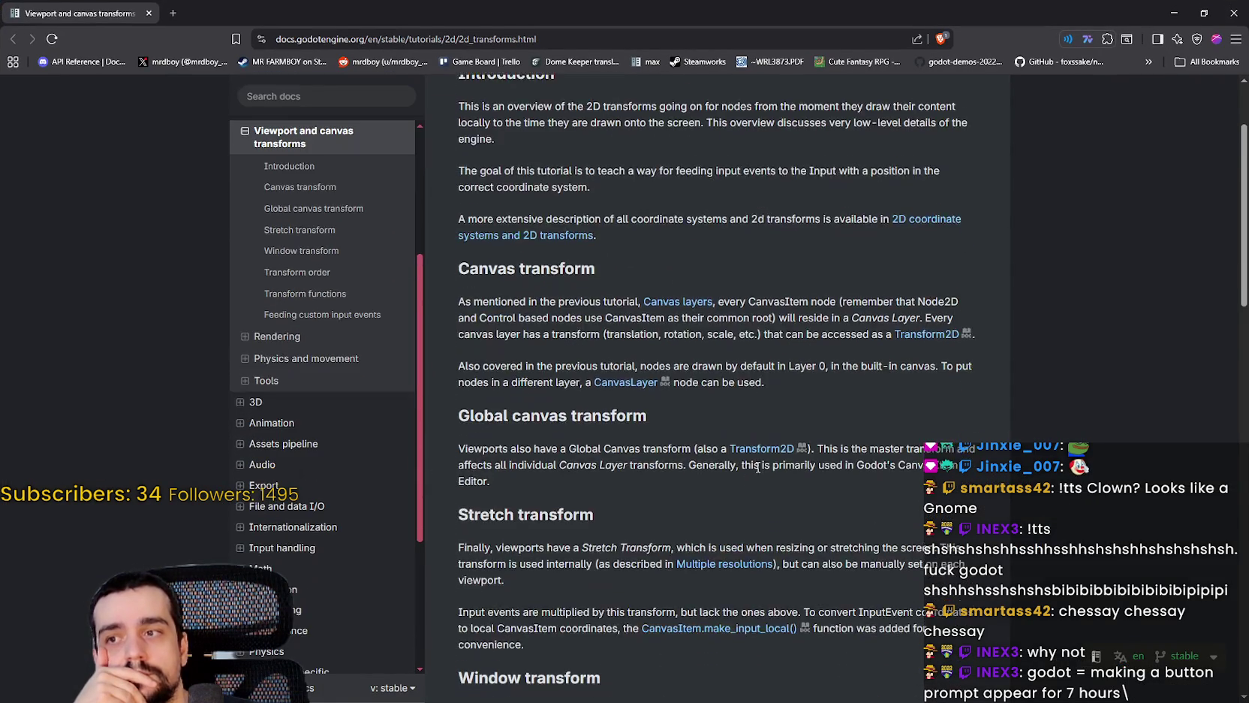
scroll(758, 471, "down", 3)
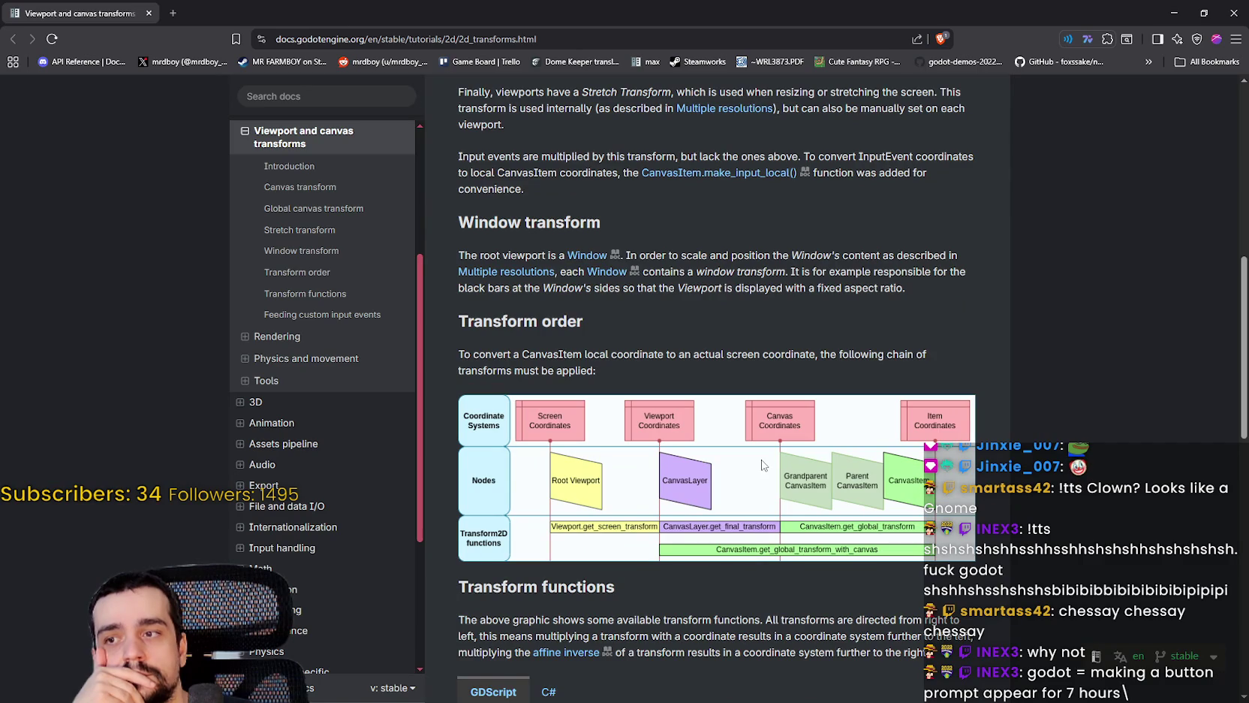
scroll(762, 467, "down", 1)
scroll(762, 464, "down", 4)
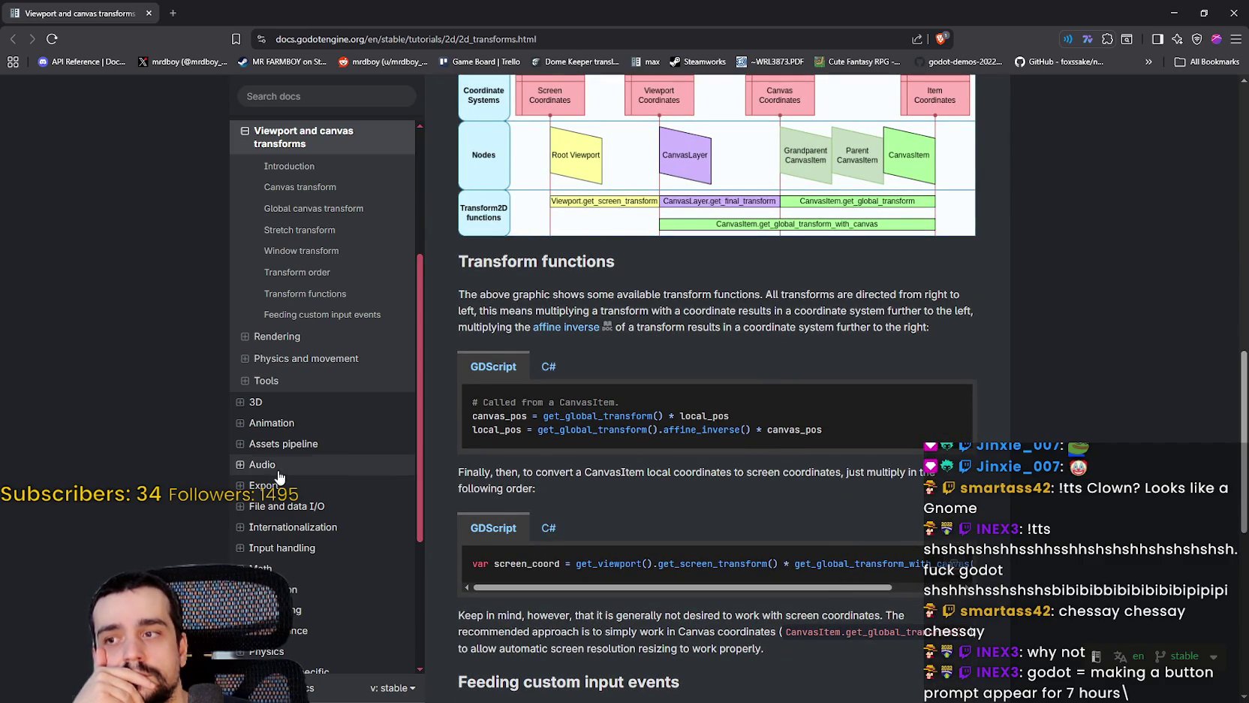
double_click(493, 416)
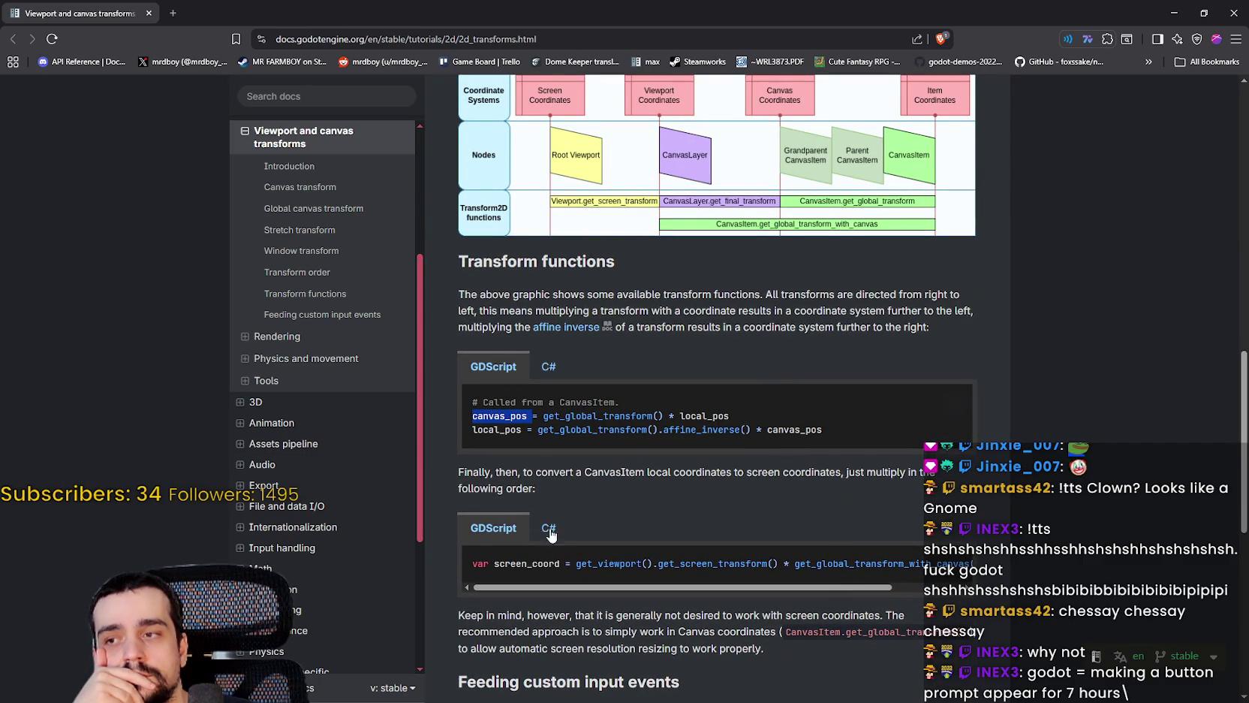
double_click(478, 430)
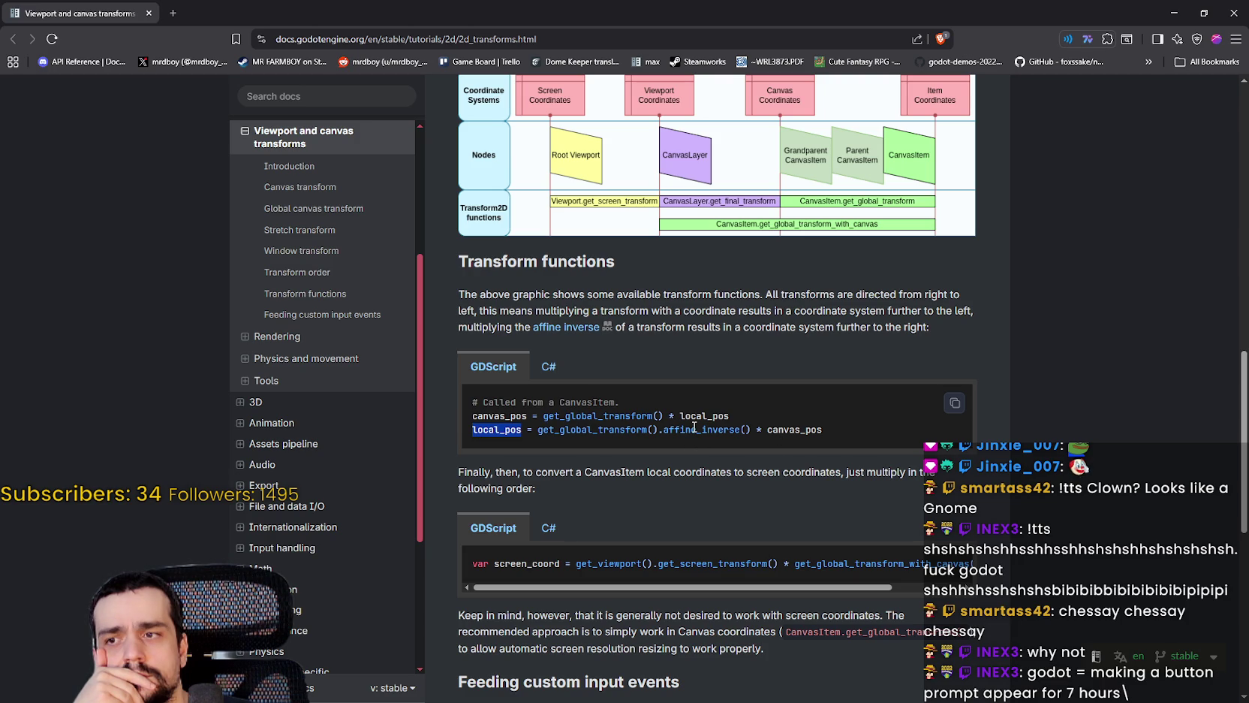
double_click(627, 429)
left_click_drag(627, 430, 701, 429)
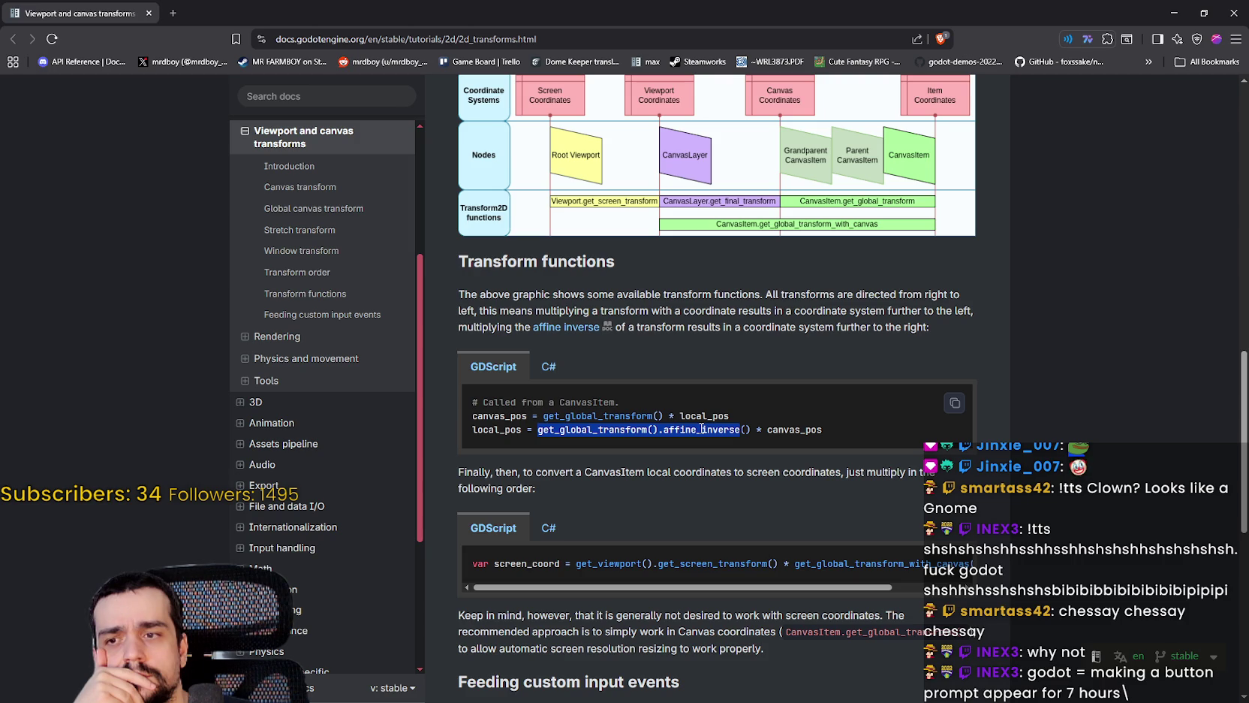
scroll(679, 550, "down", 1)
mouse_move(642, 522)
left_mouse_down()
mouse_move(794, 521)
mouse_move(497, 519)
left_mouse_up()
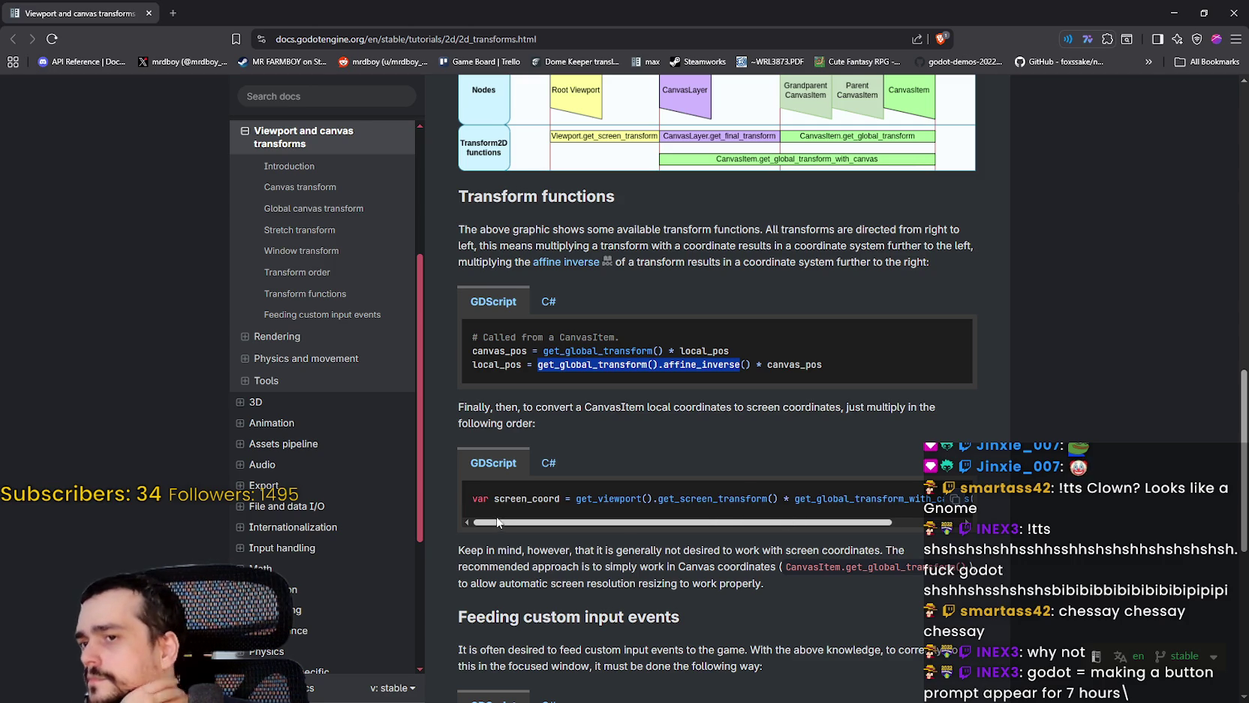
scroll(711, 406, "down", 1)
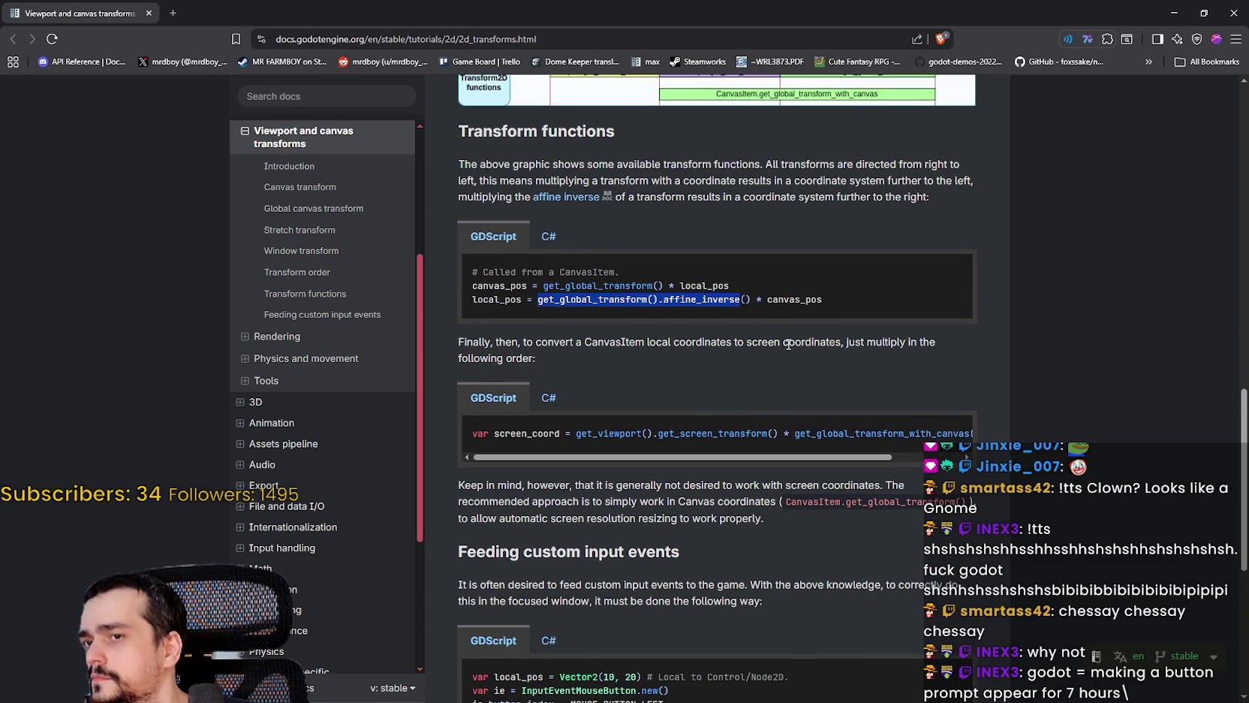
double_click(554, 342)
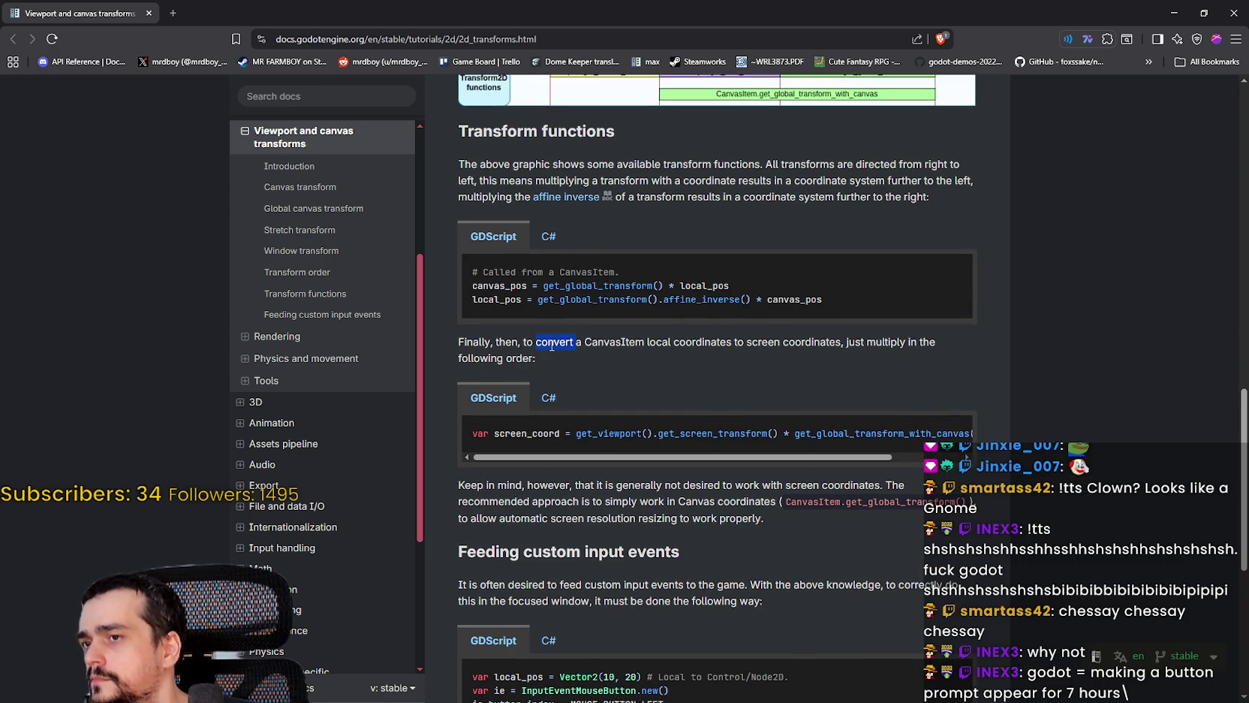
left_click(631, 342)
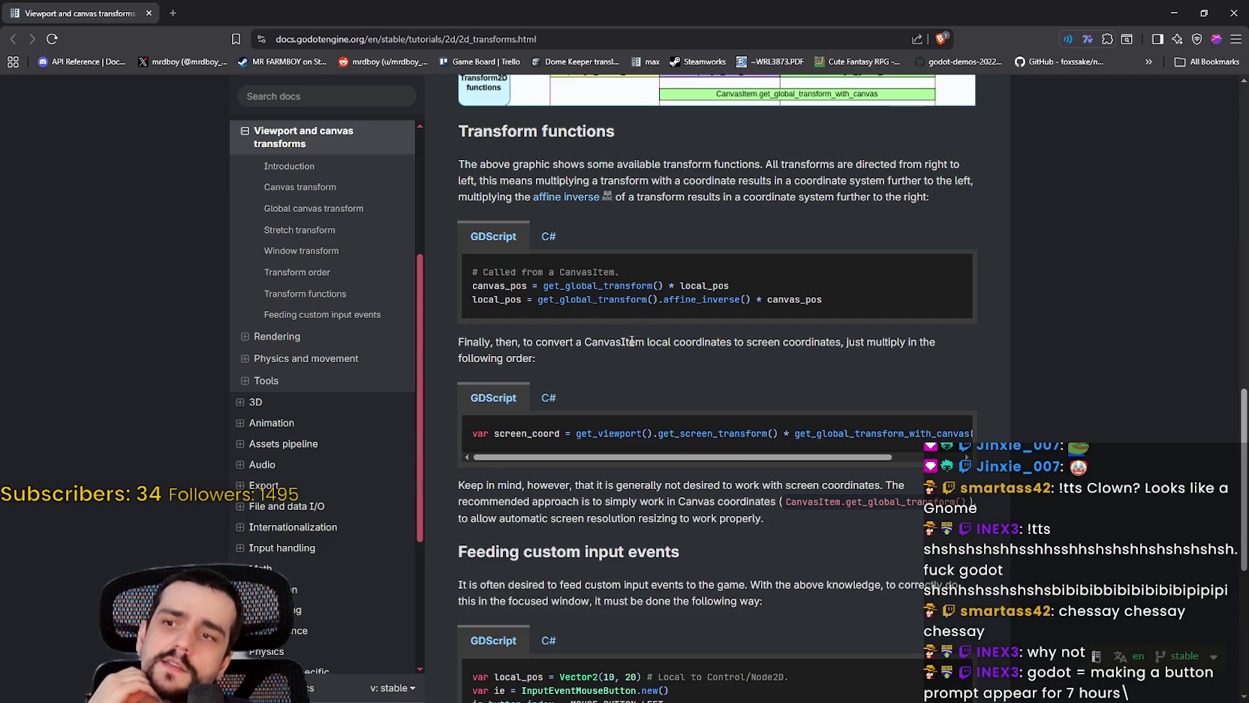
left_click_drag(714, 342, 648, 343)
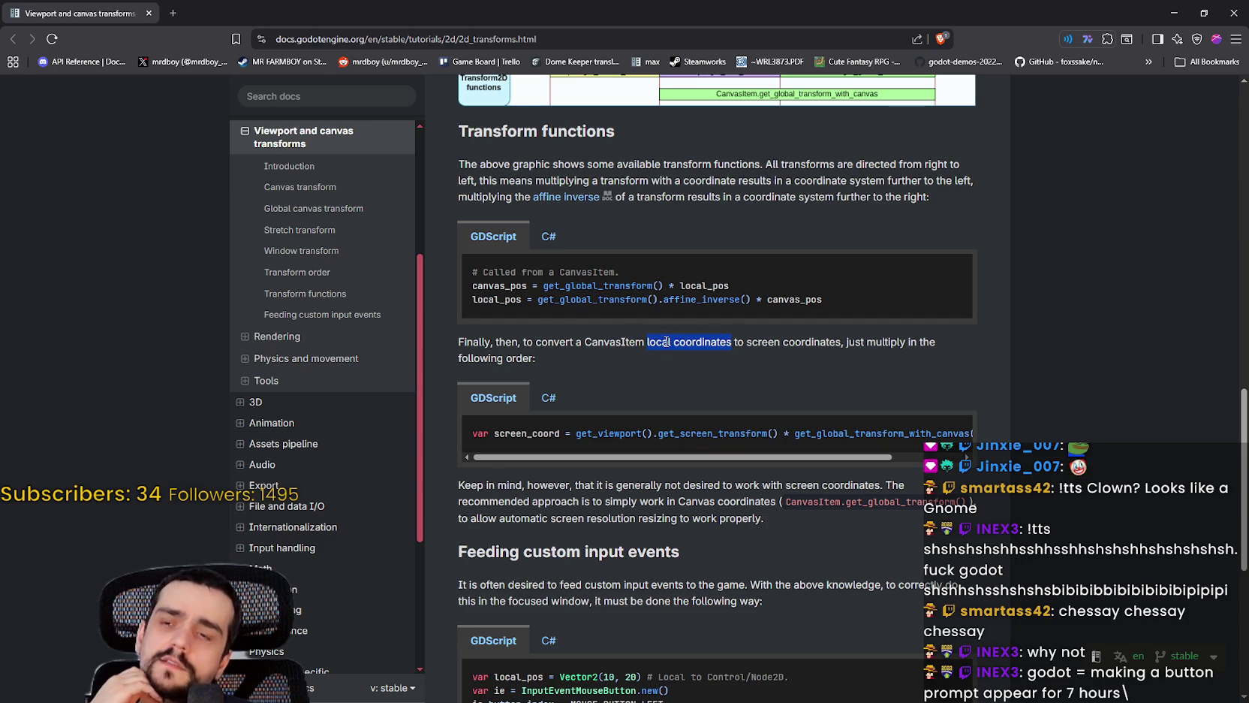
double_click(810, 339)
left_click_drag(809, 338, 733, 342)
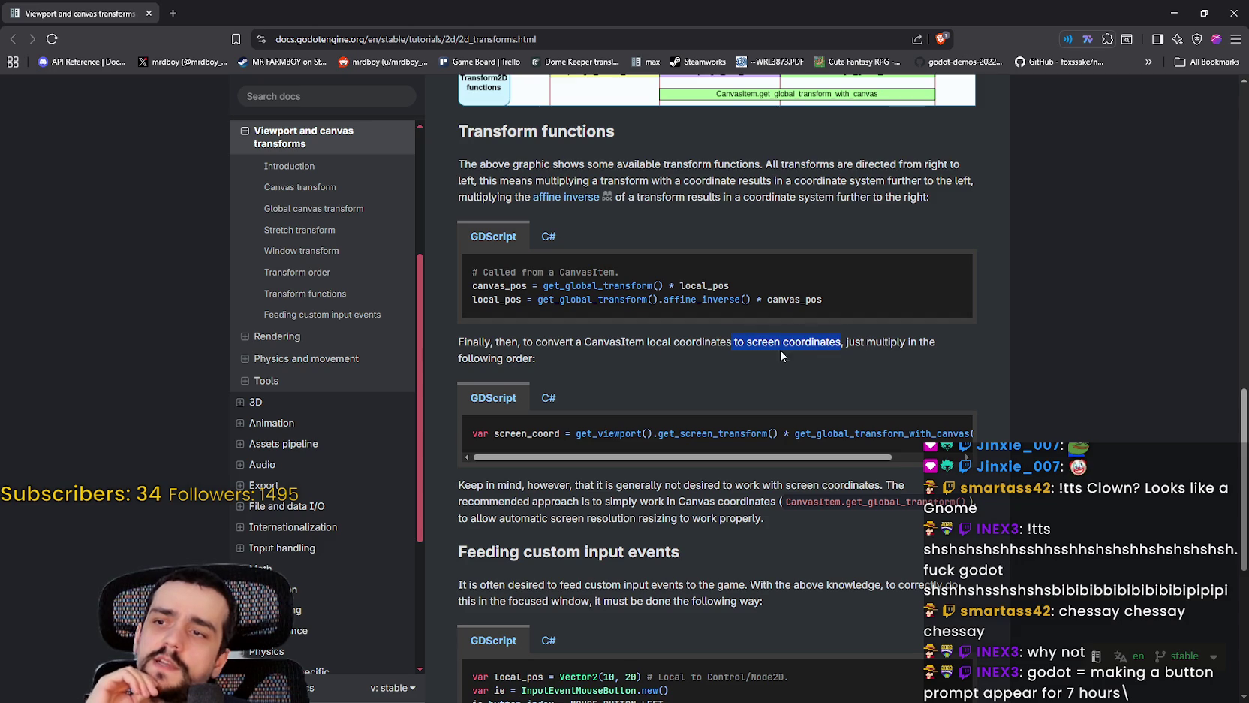
double_click(520, 354)
triple_click(471, 339)
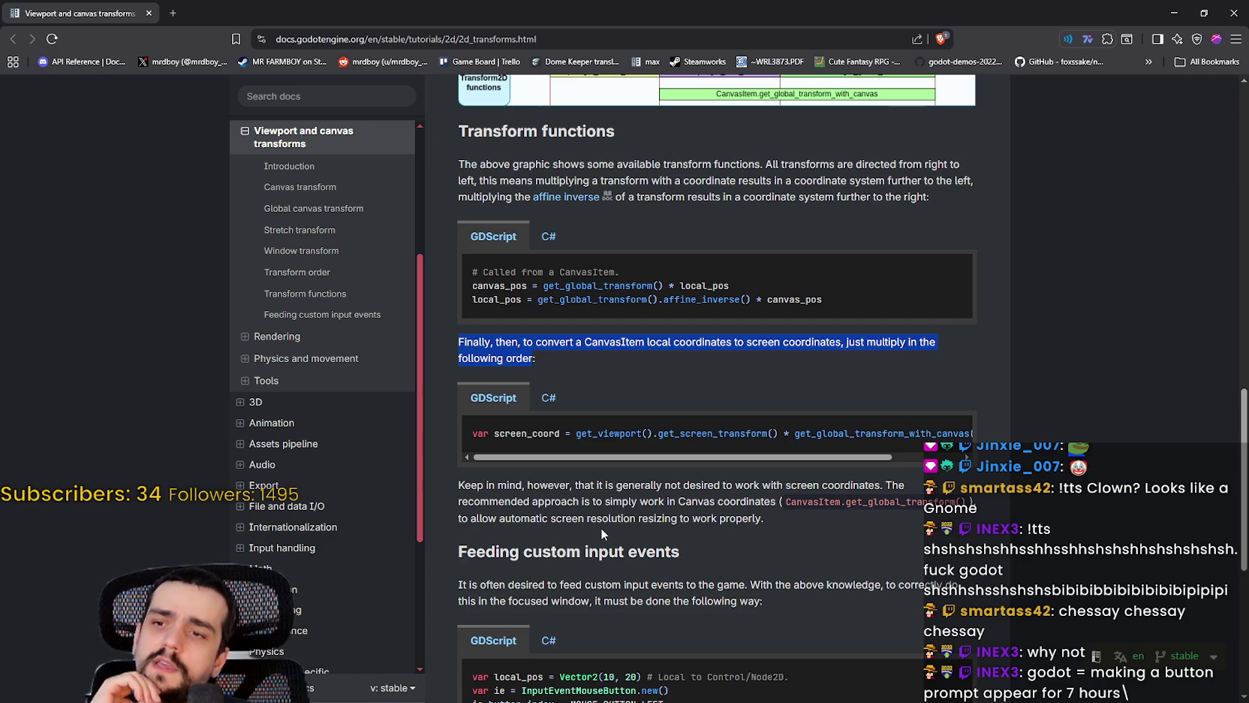
left_click_drag(847, 501, 967, 502)
scroll(908, 501, "down", 2)
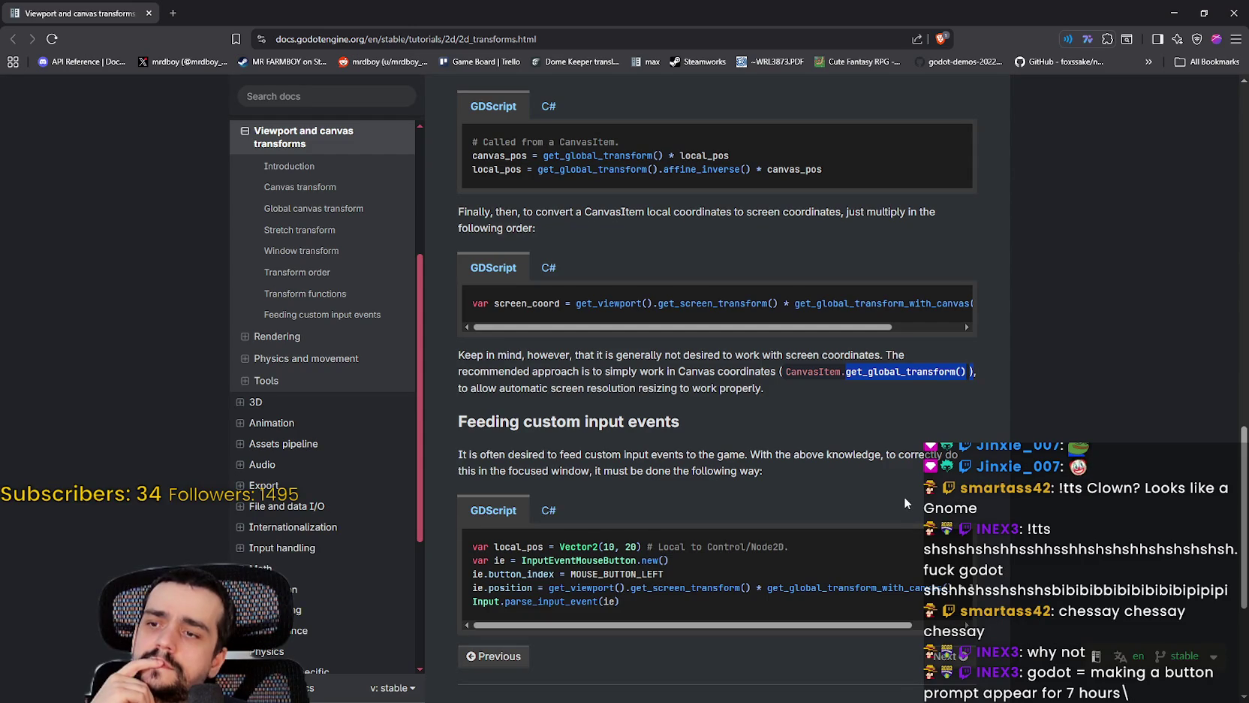
scroll(904, 499, "down", 1)
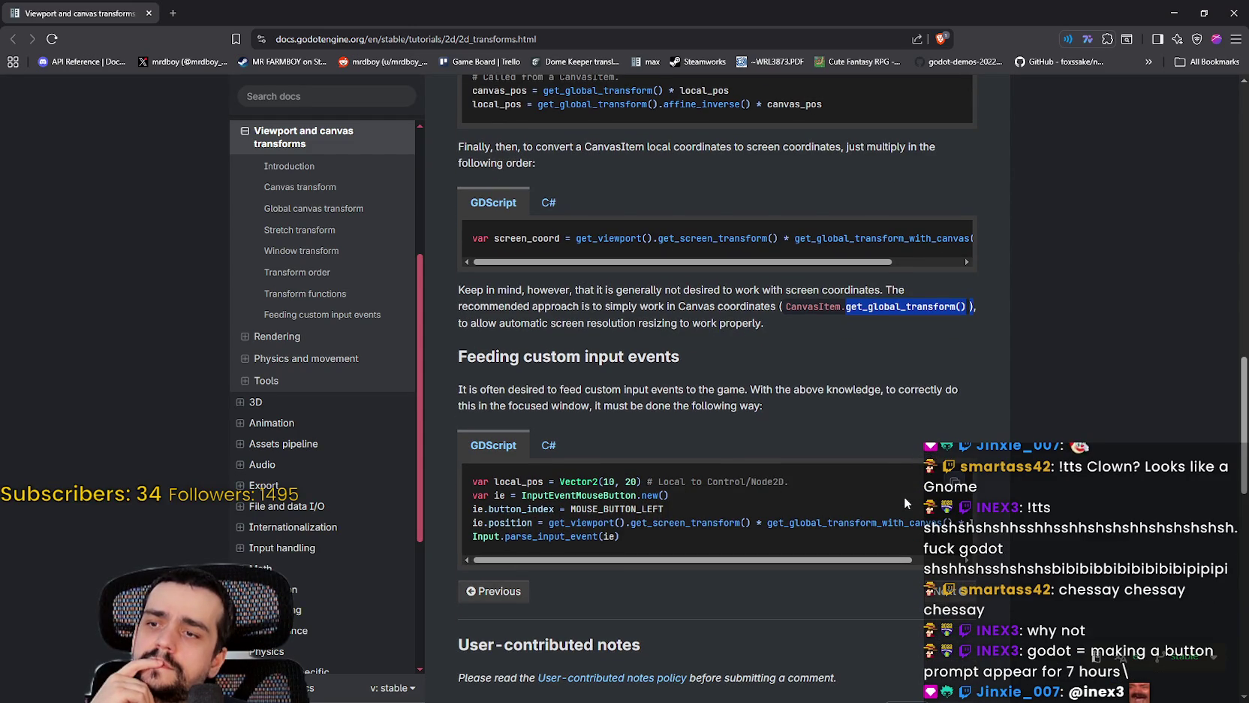
scroll(892, 472, "down", 4)
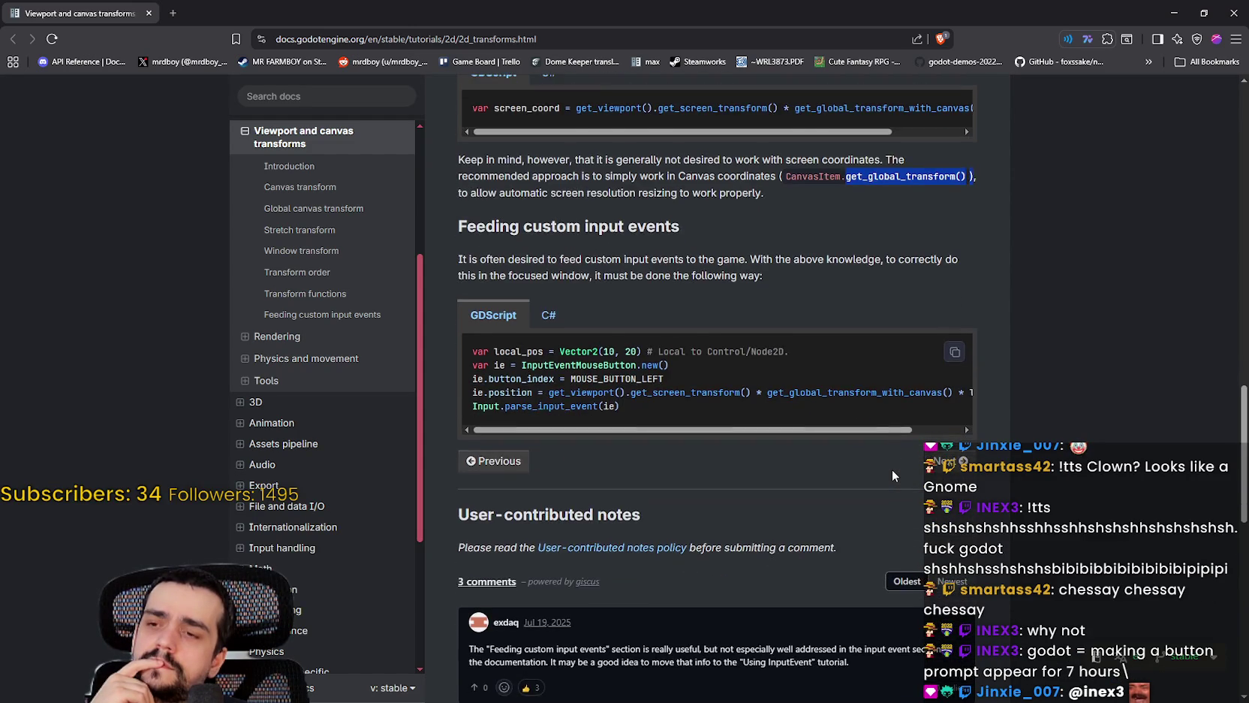
scroll(892, 471, "down", 3)
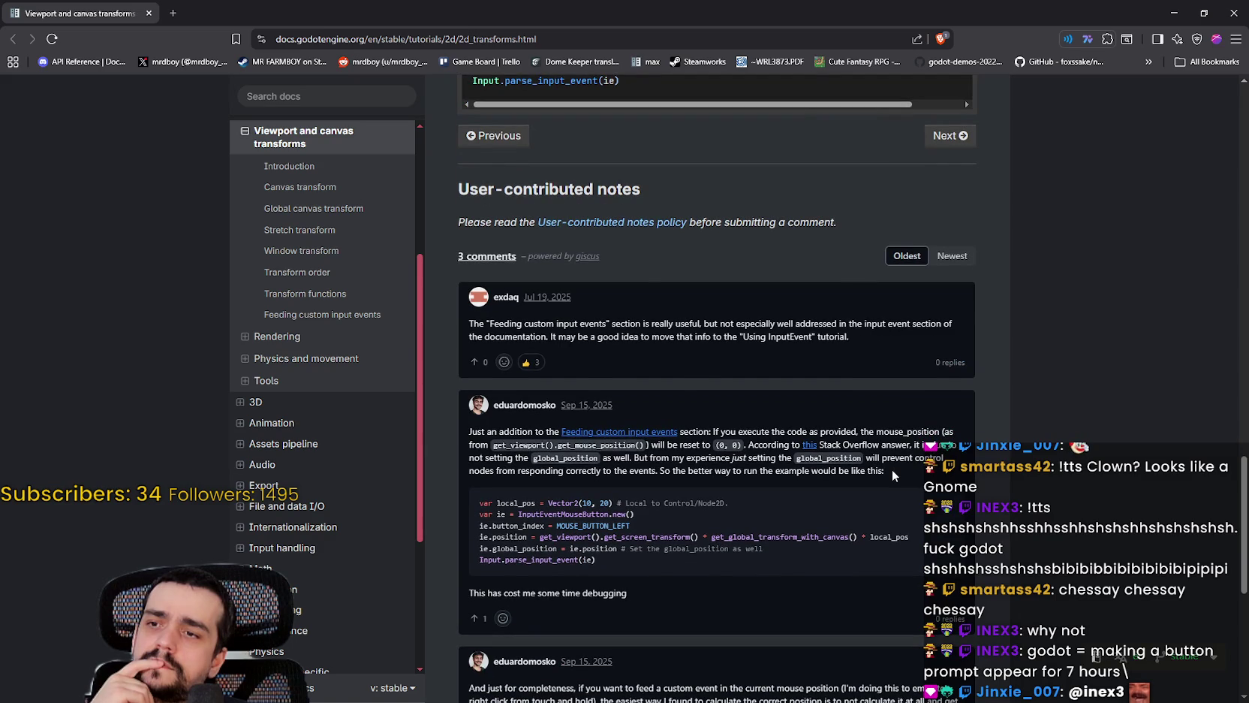
scroll(892, 470, "down", 2)
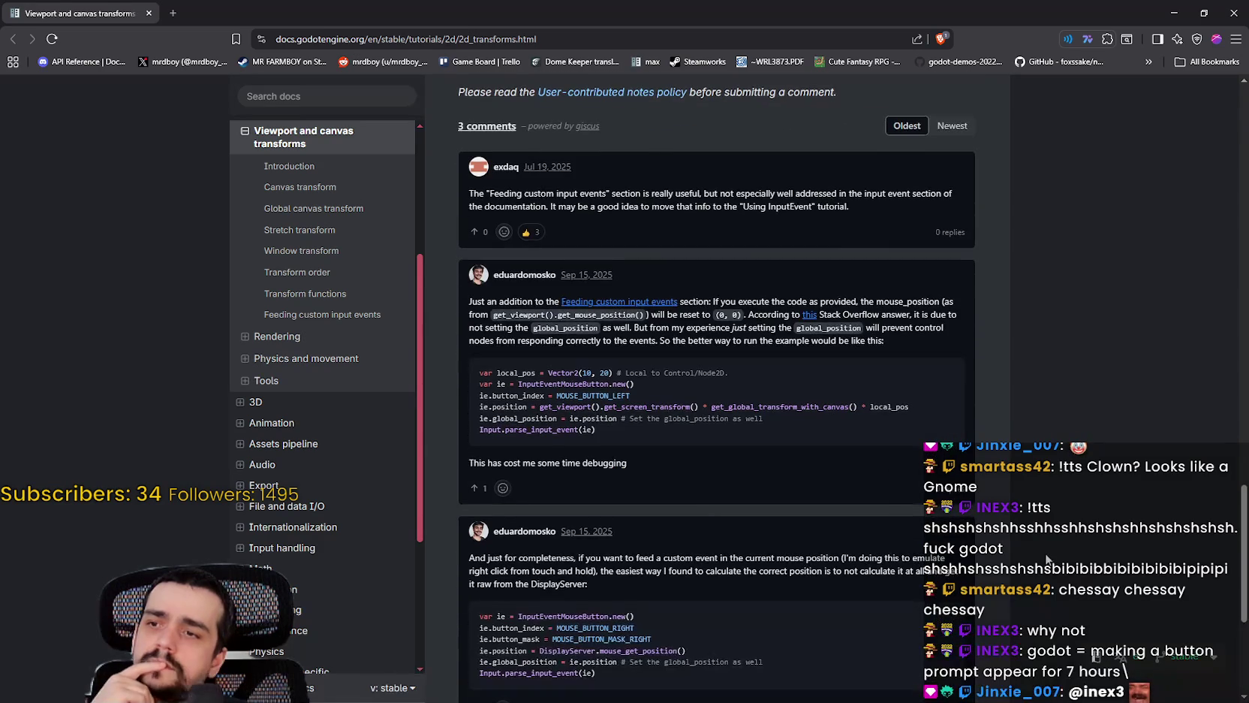
scroll(1038, 553, "down", 2)
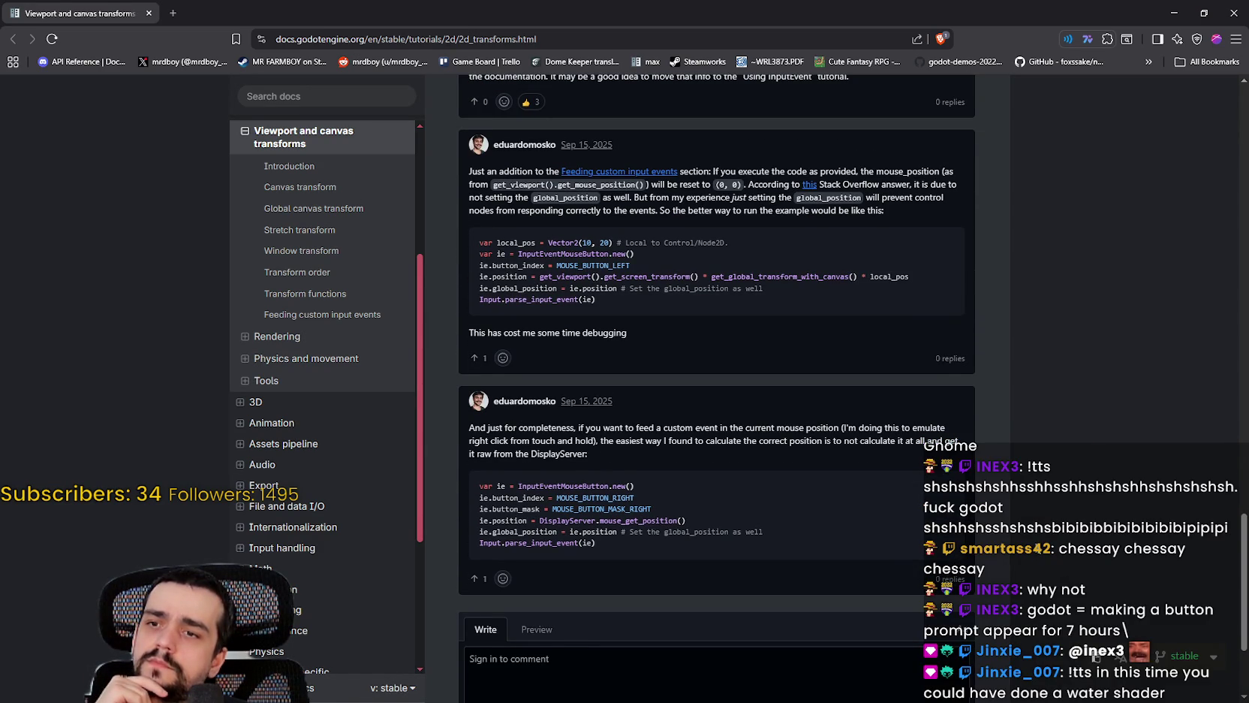
scroll(1033, 539, "down", 1)
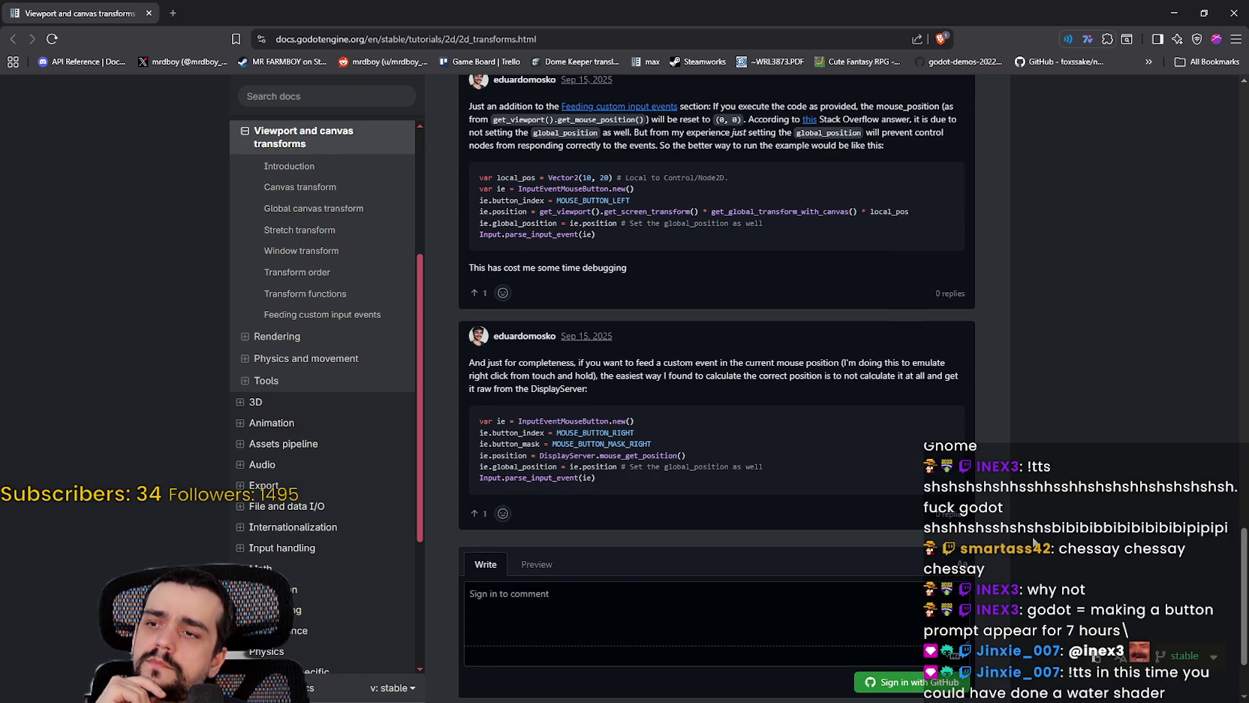
scroll(1034, 540, "down", 1)
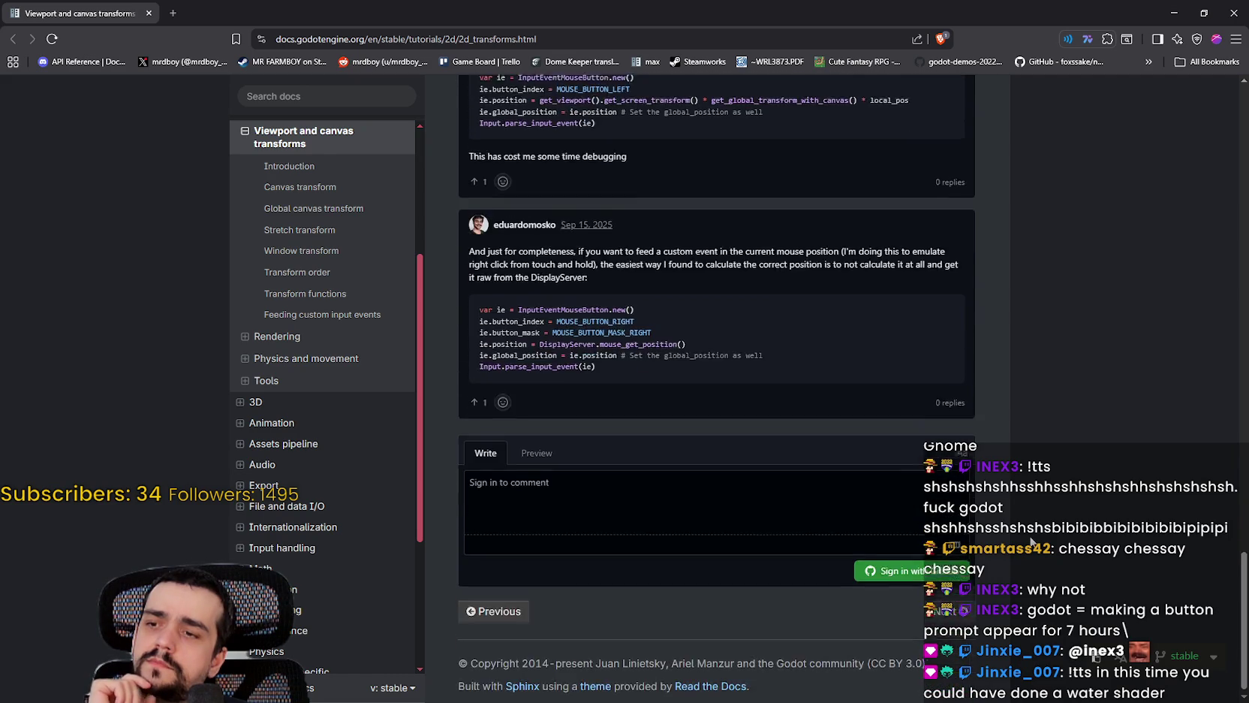
scroll(1028, 538, "up", 12)
scroll(1029, 533, "up", 7)
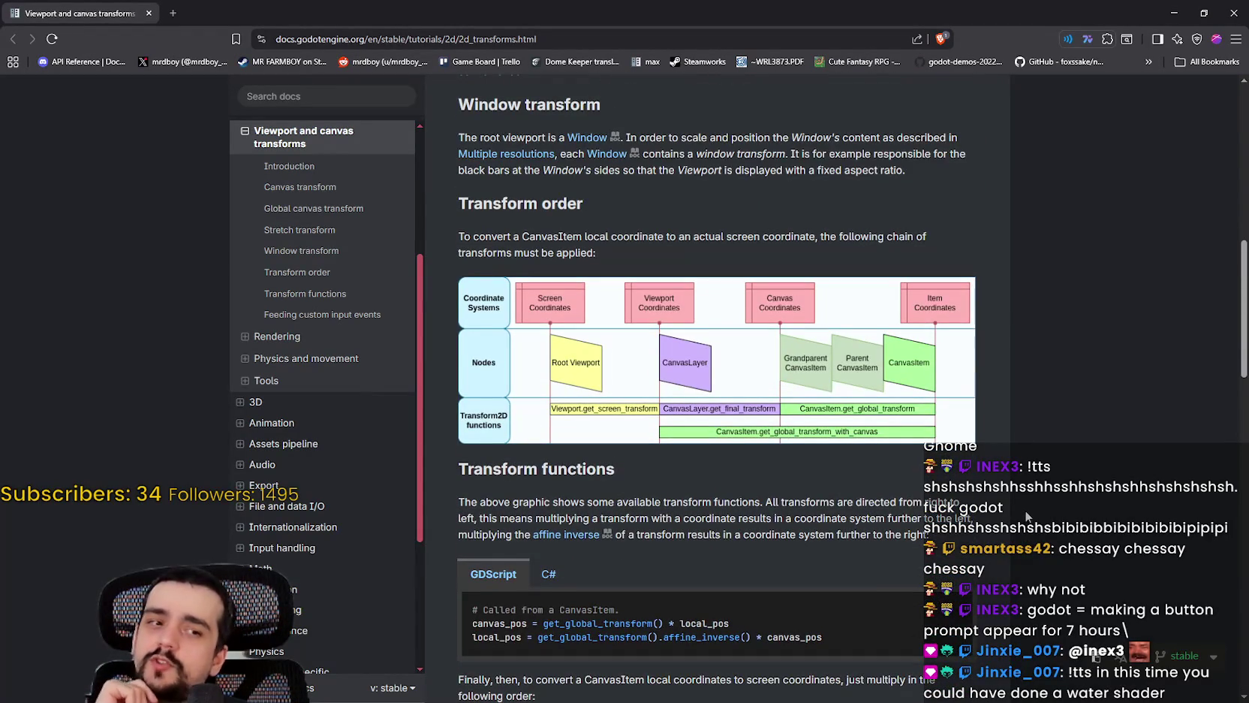
scroll(1015, 501, "up", 4)
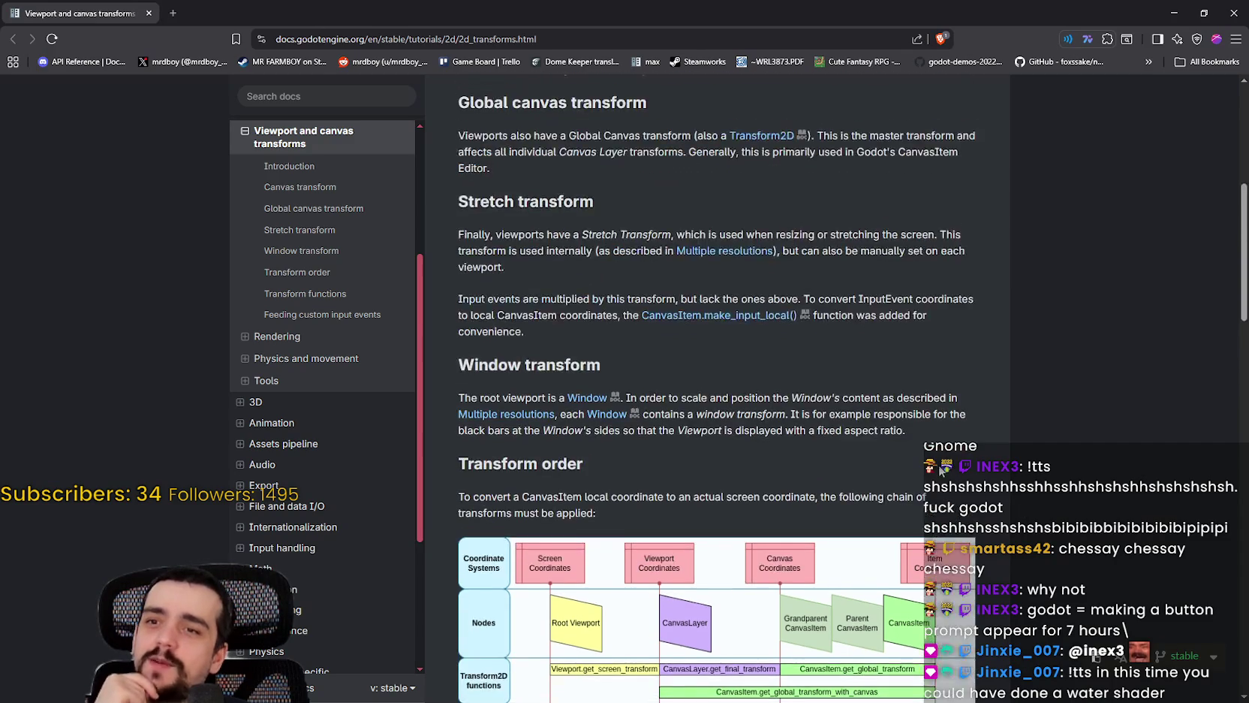
scroll(940, 470, "down", 3)
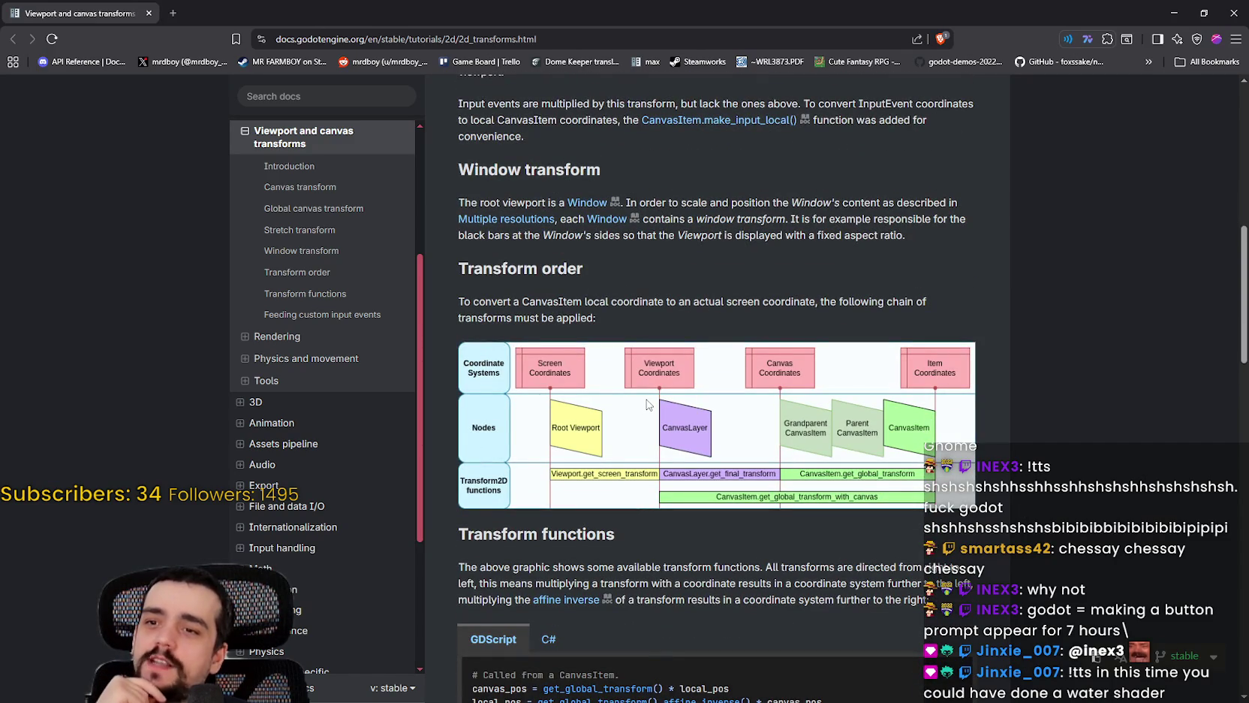
scroll(647, 405, "up", 8)
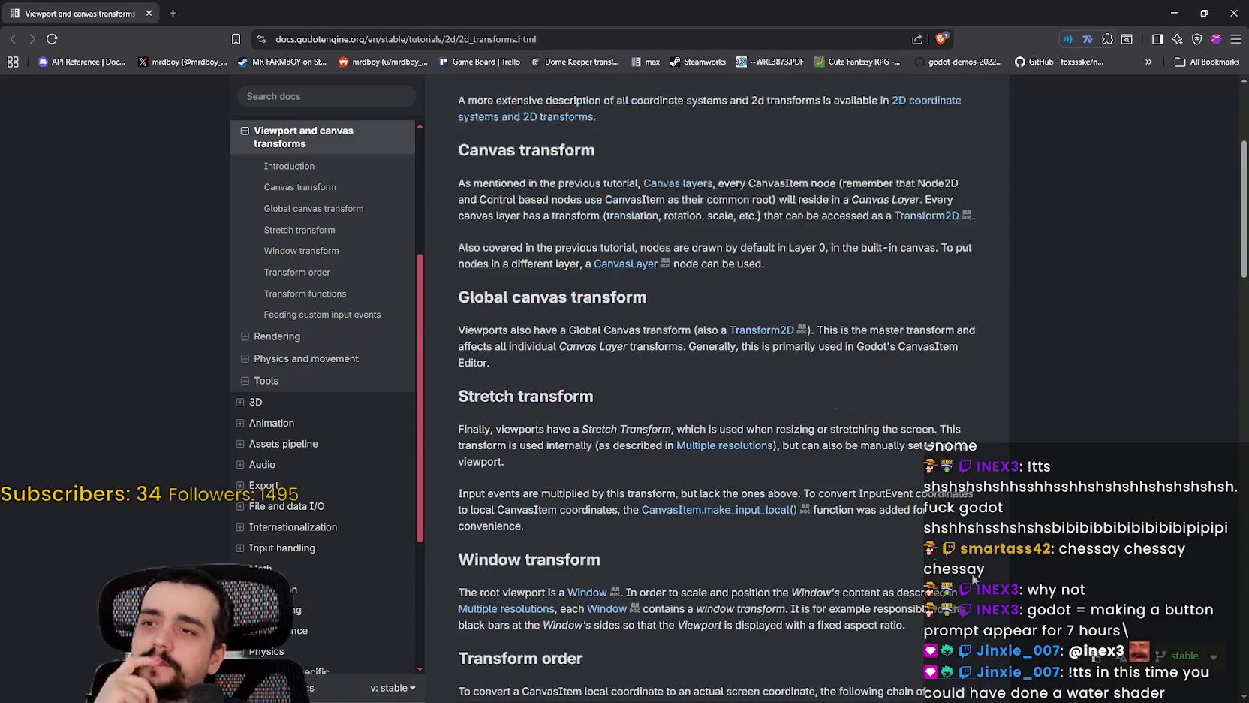
scroll(974, 578, "up", 2)
scroll(965, 563, "down", 4)
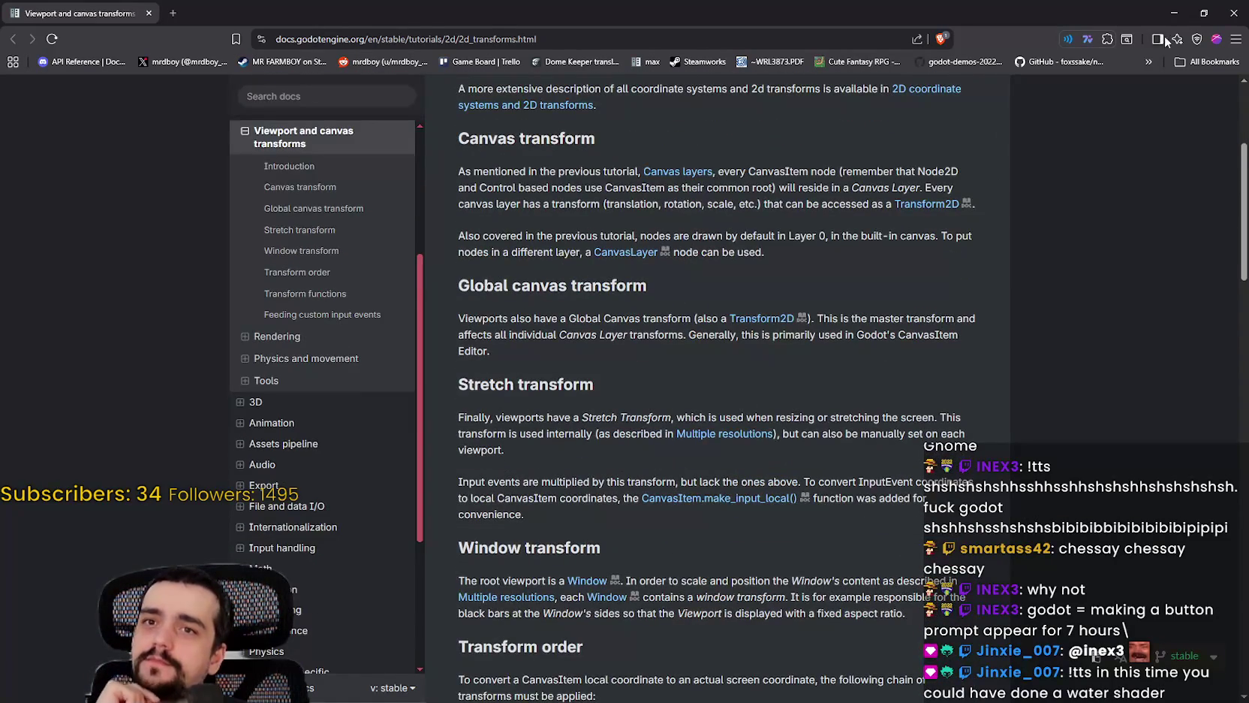
Step: Restore the browser to a smaller window and scroll to the Transform functions section
left_click(1204, 13)
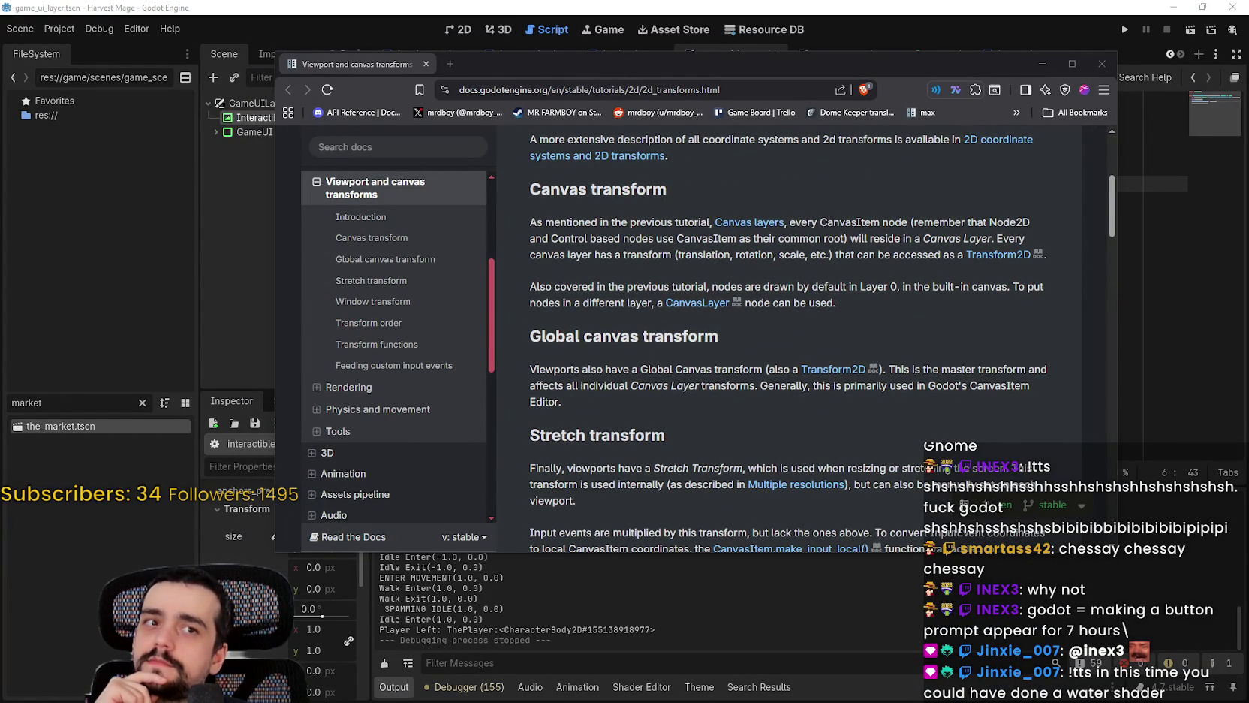
scroll(806, 402, "down", 4)
scroll(807, 402, "up", 2)
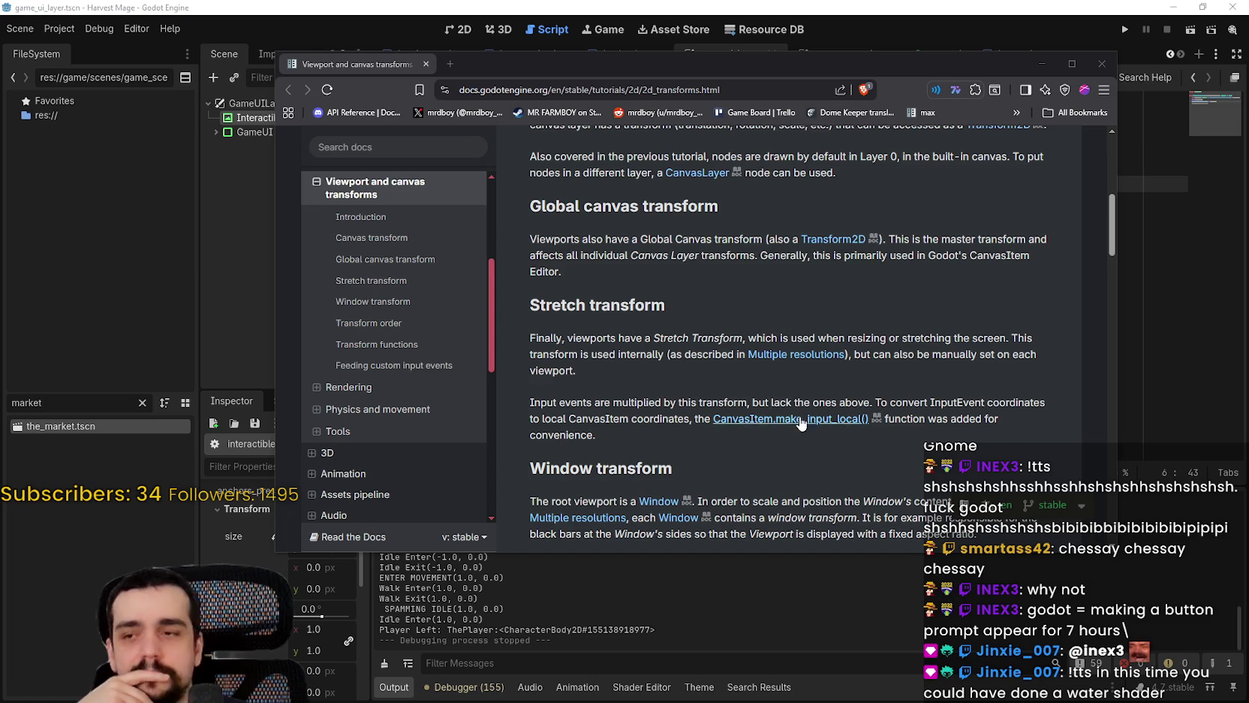
scroll(596, 412, "down", 3)
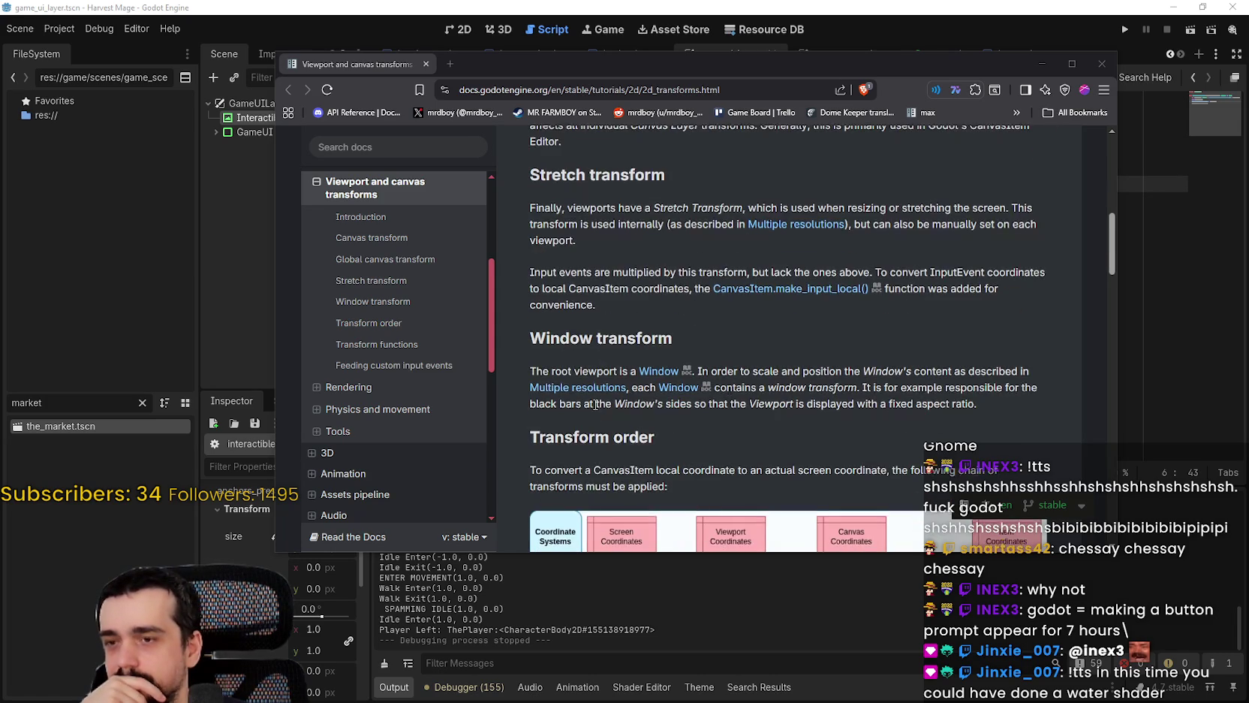
scroll(828, 384, "down", 3)
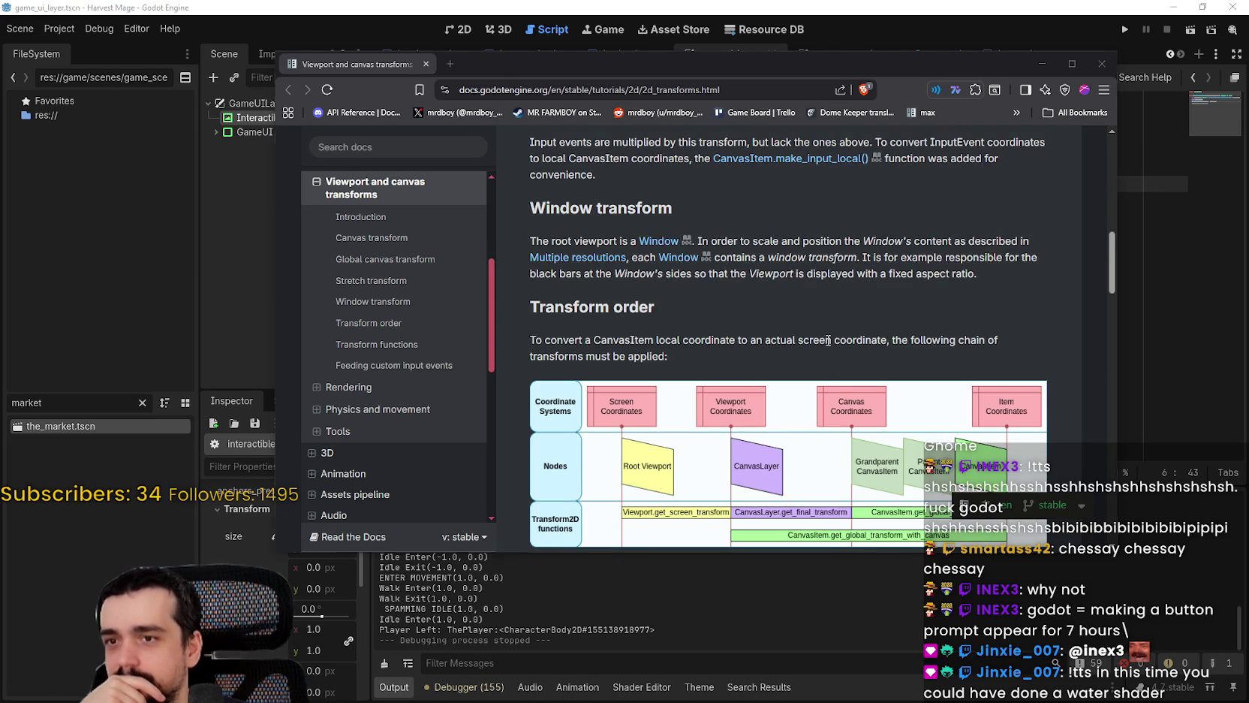
scroll(828, 340, "down", 5)
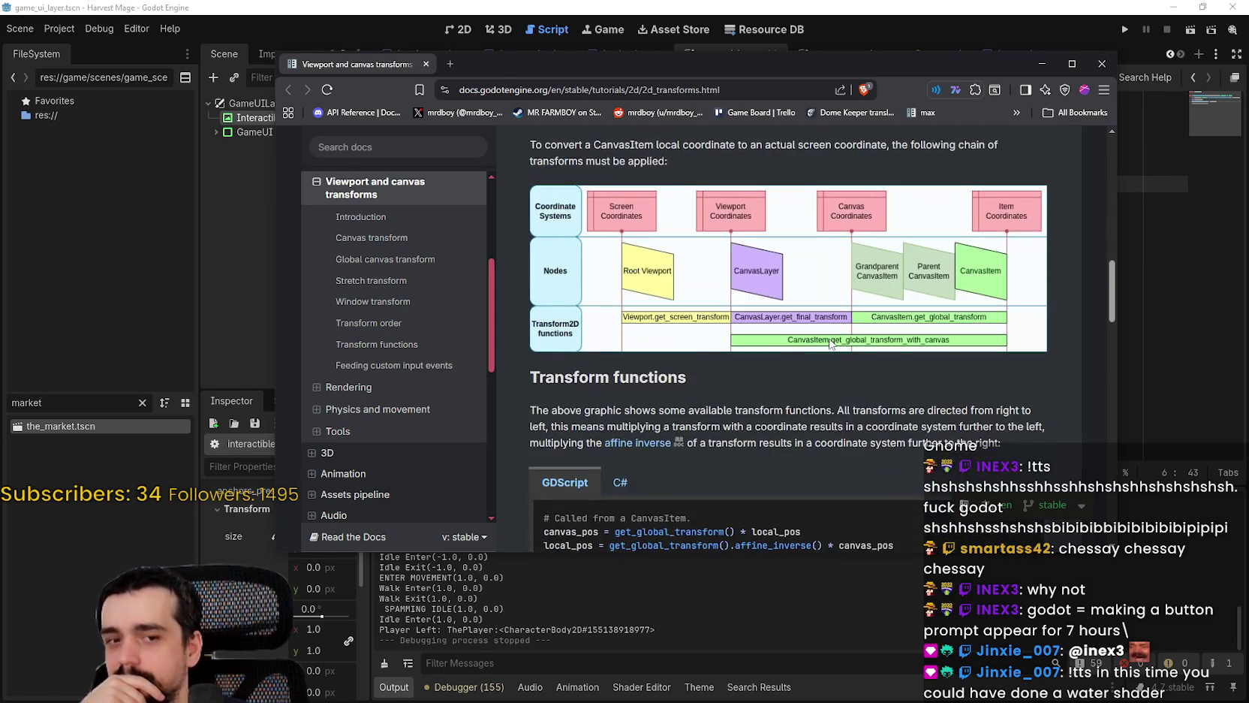
scroll(828, 347, "down", 2)
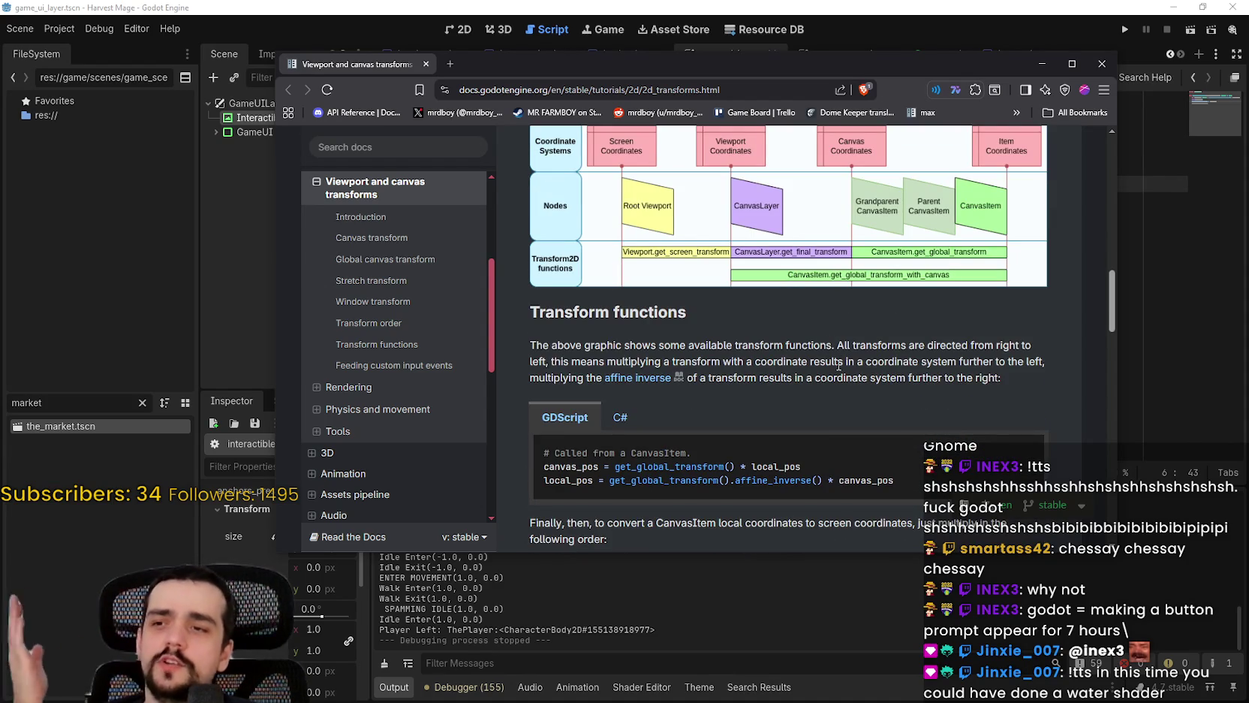
scroll(814, 364, "down", 3)
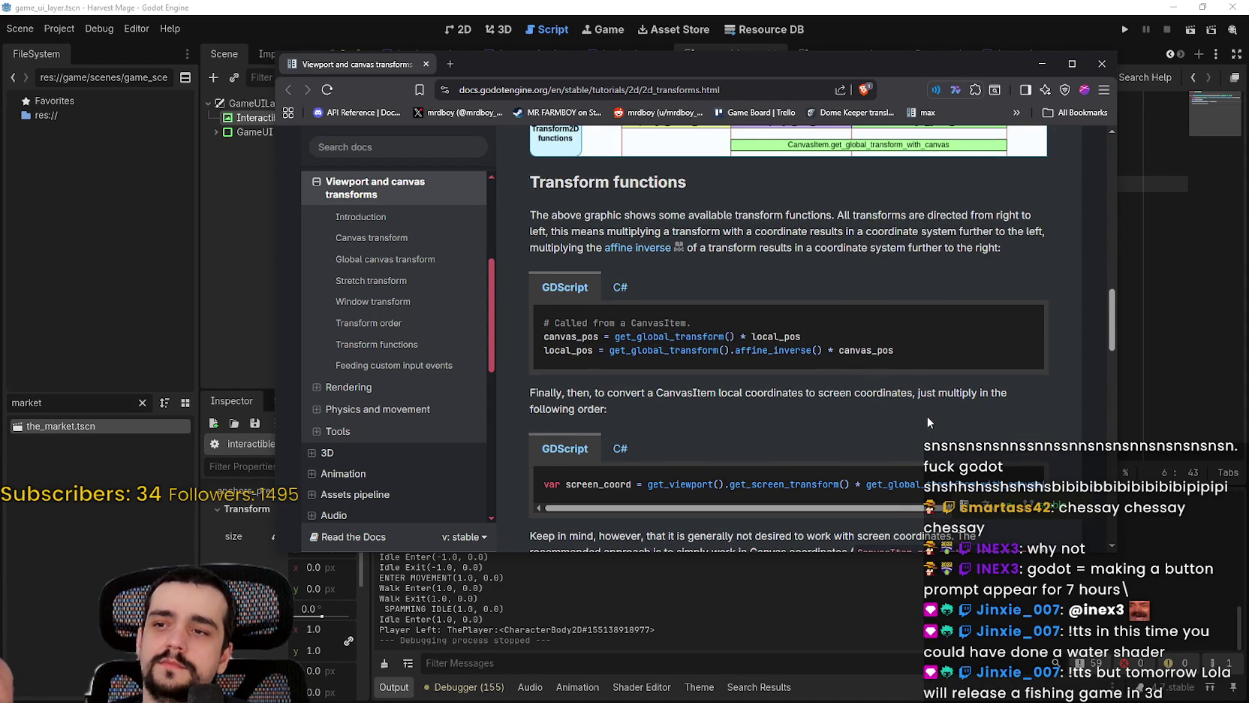
Step: Select both lines of the first GDScript sample converting local_pos to canvas_pos
double_click(859, 352)
left_click_drag(859, 352, 562, 340)
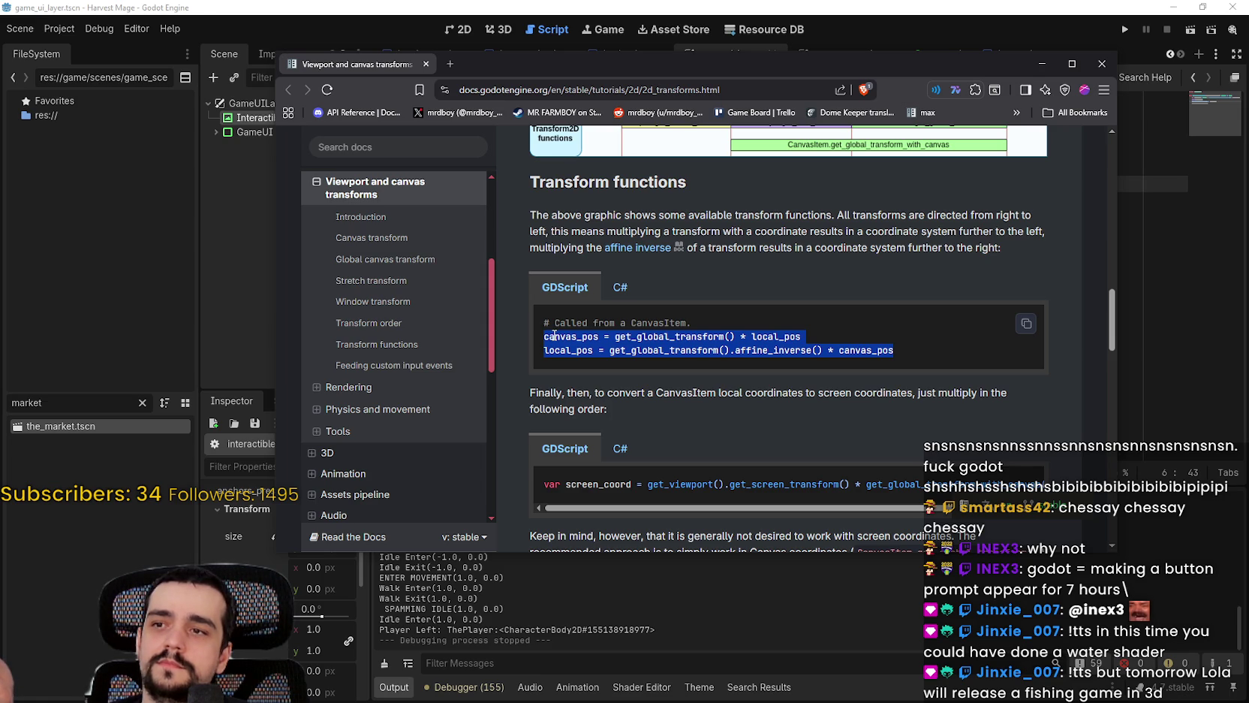
mouse_move(554, 335)
left_mouse_down()
mouse_move(564, 321)
mouse_move(544, 328)
left_mouse_up()
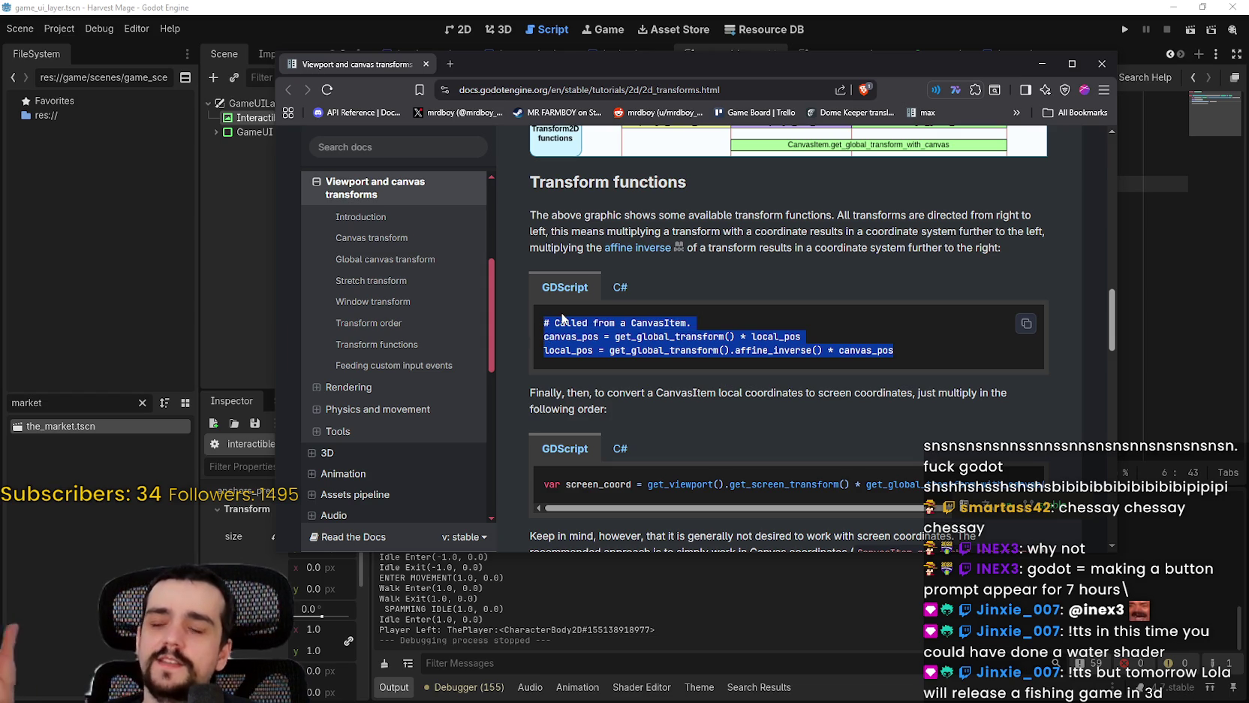
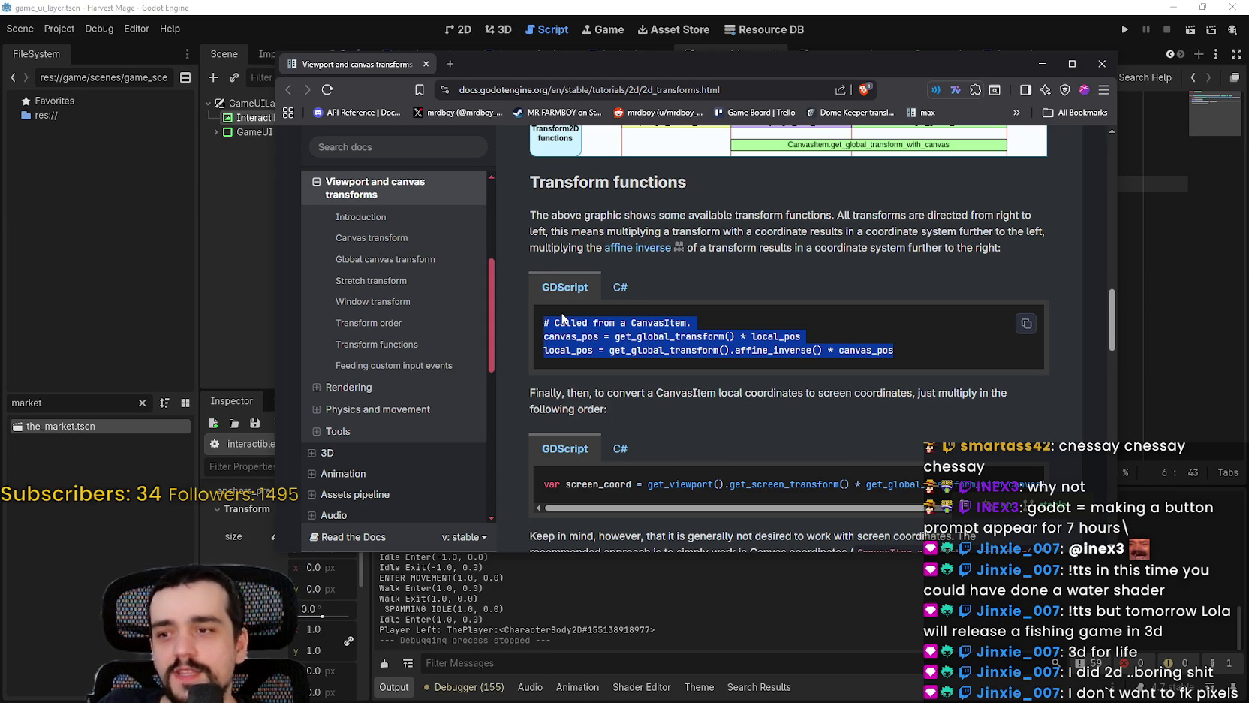
Step: Copy the get_viewport screen_coord conversion line from the 2D transforms docs page into the clipboard
scroll(714, 303, "down", 3)
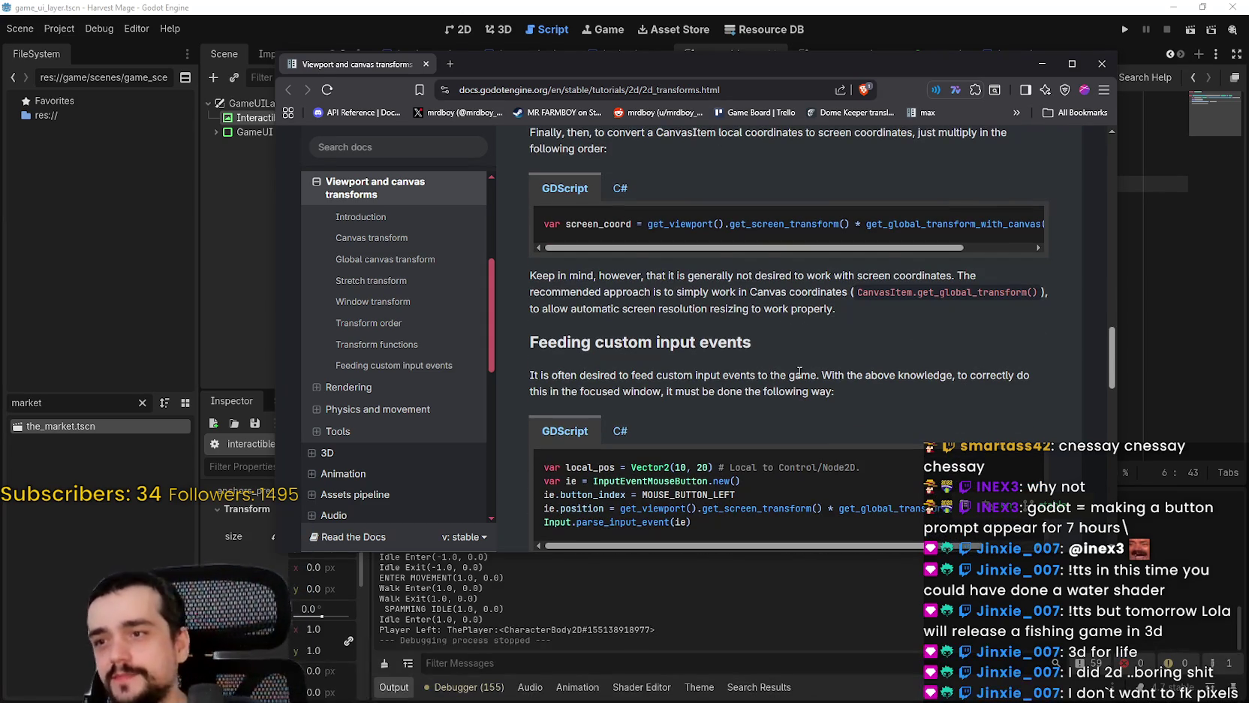
scroll(800, 372, "up", 2)
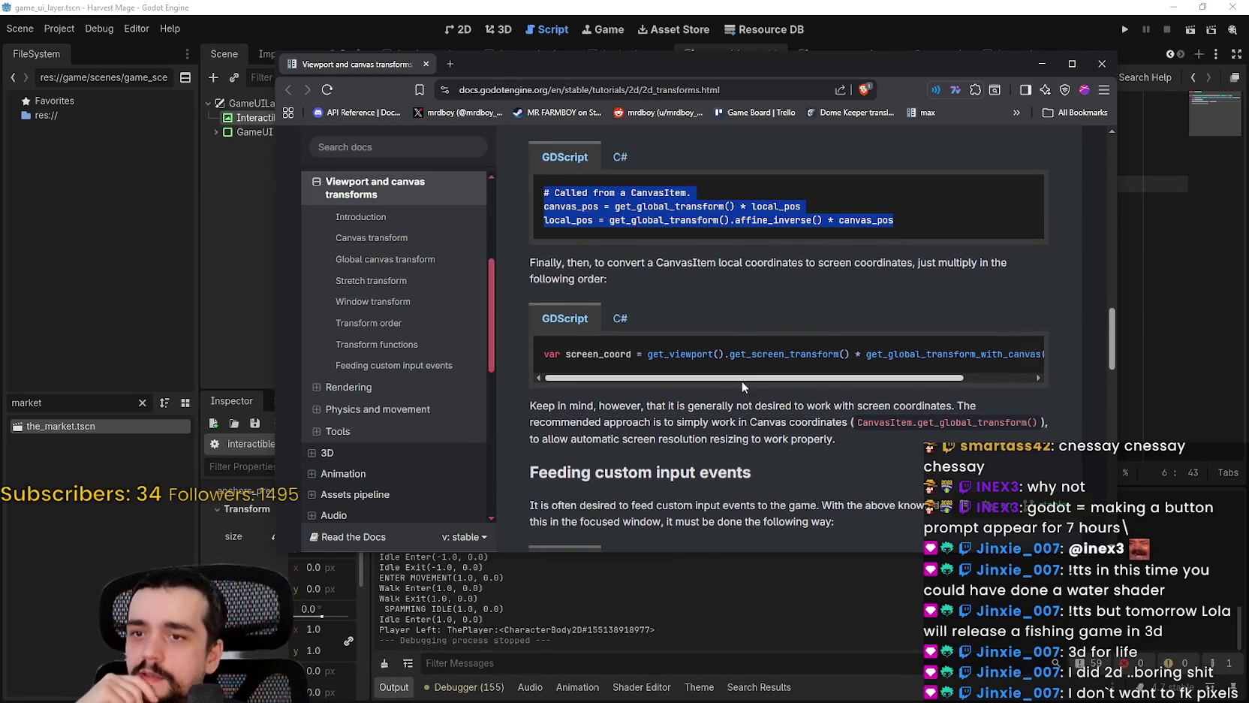
scroll(782, 386, "right", 2)
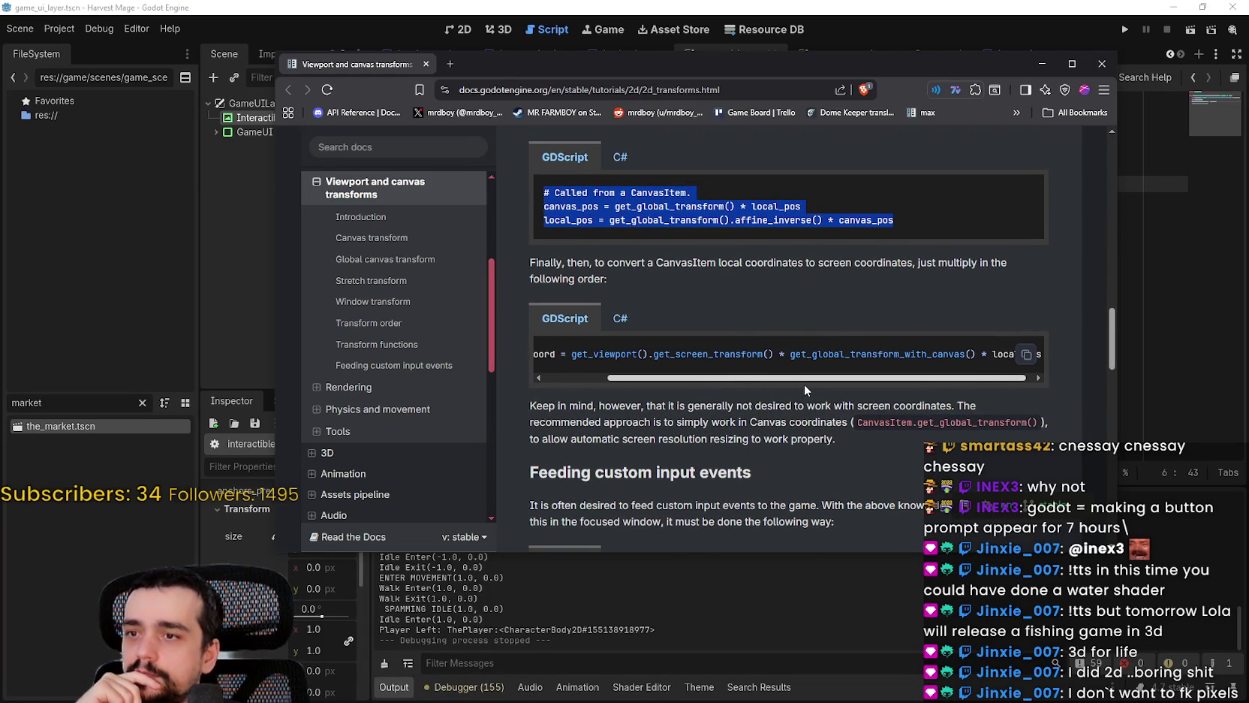
scroll(805, 385, "right", 1)
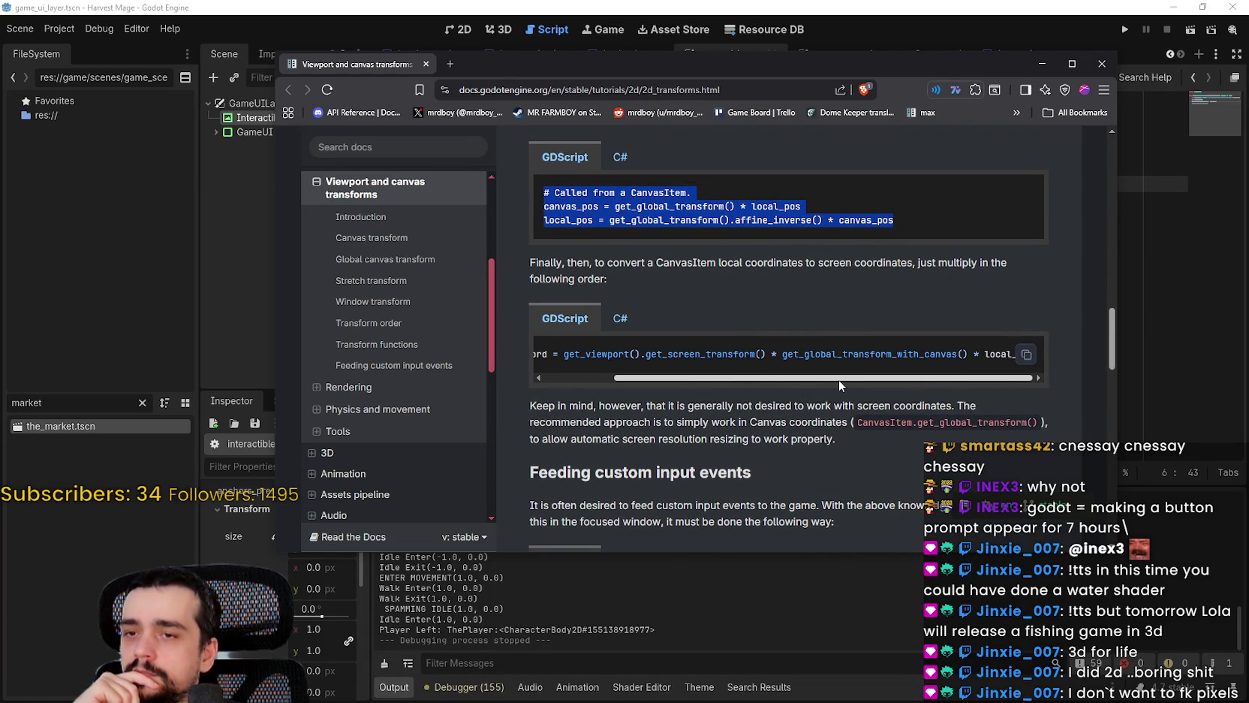
scroll(838, 378, "left", 3)
left_click_drag(602, 387, 976, 386)
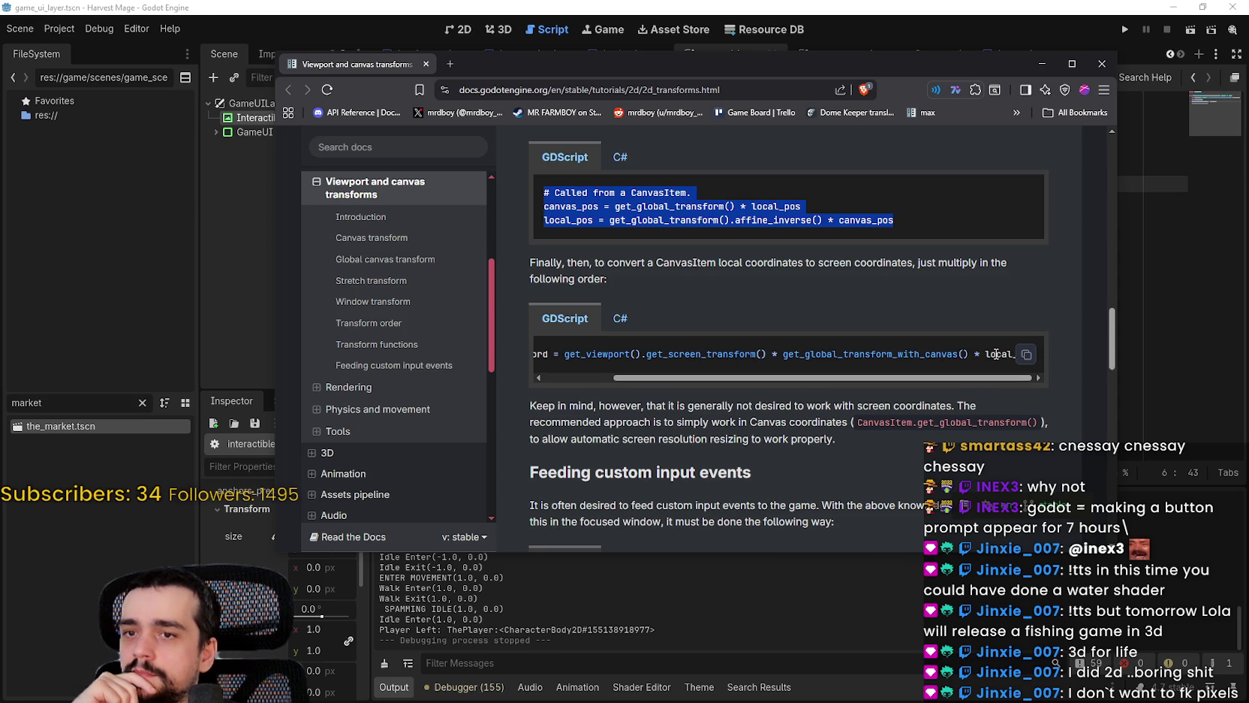
mouse_move(1017, 353)
left_mouse_down()
mouse_move(495, 341)
mouse_move(545, 354)
left_mouse_up()
right_click(549, 349)
left_click(585, 359)
left_click(786, 16)
Step: Paste the screen_coord conversion line below line 4 and comment out line 4
left_click(982, 184)
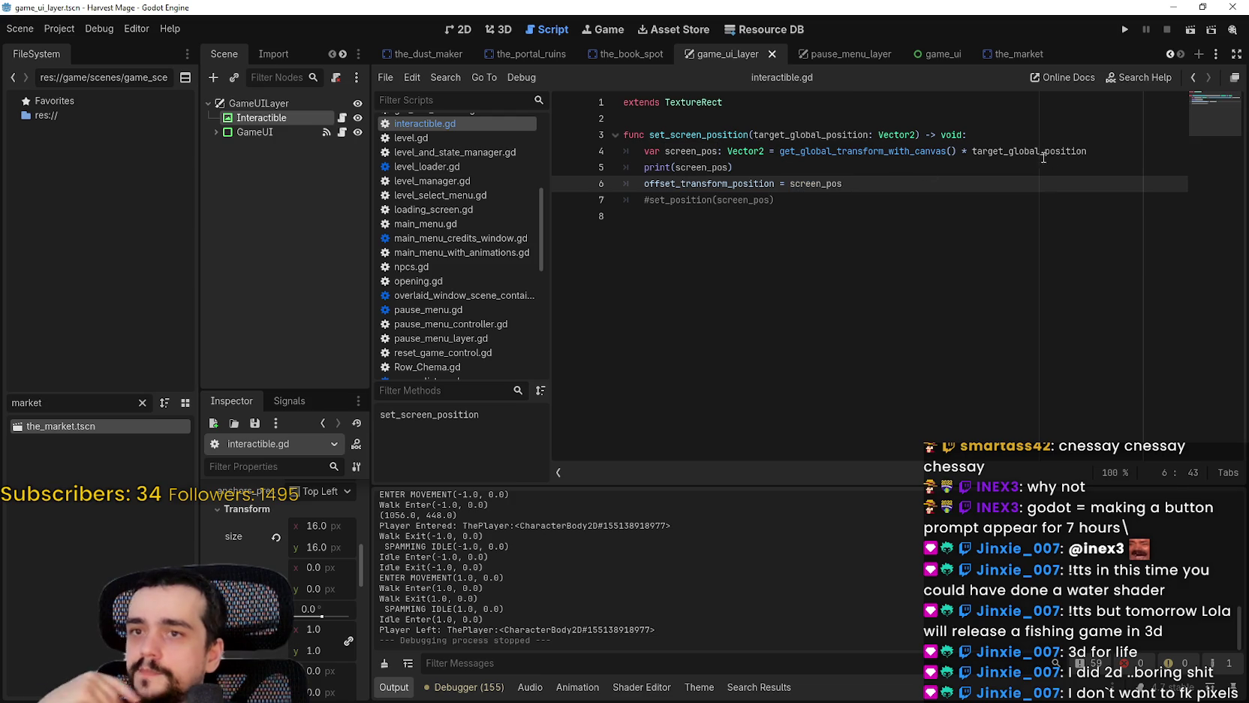
left_click(1102, 153)
key("Return")
key("ctrl+v")
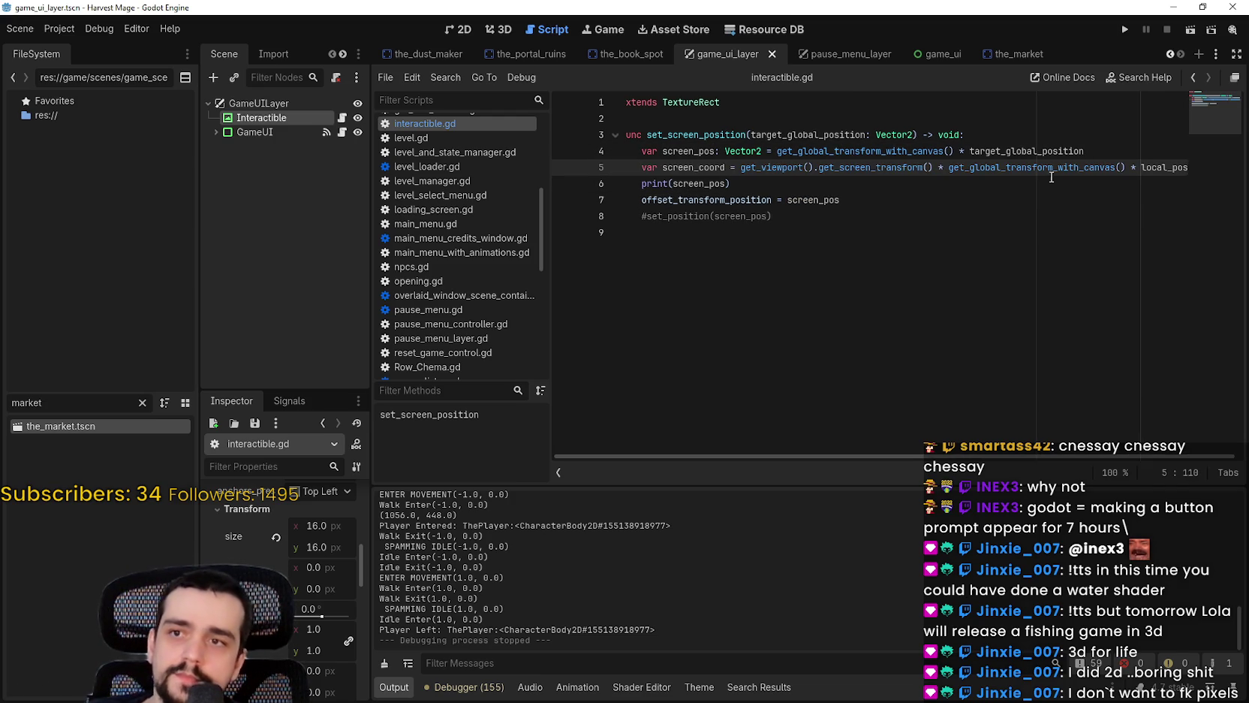
left_click(635, 153)
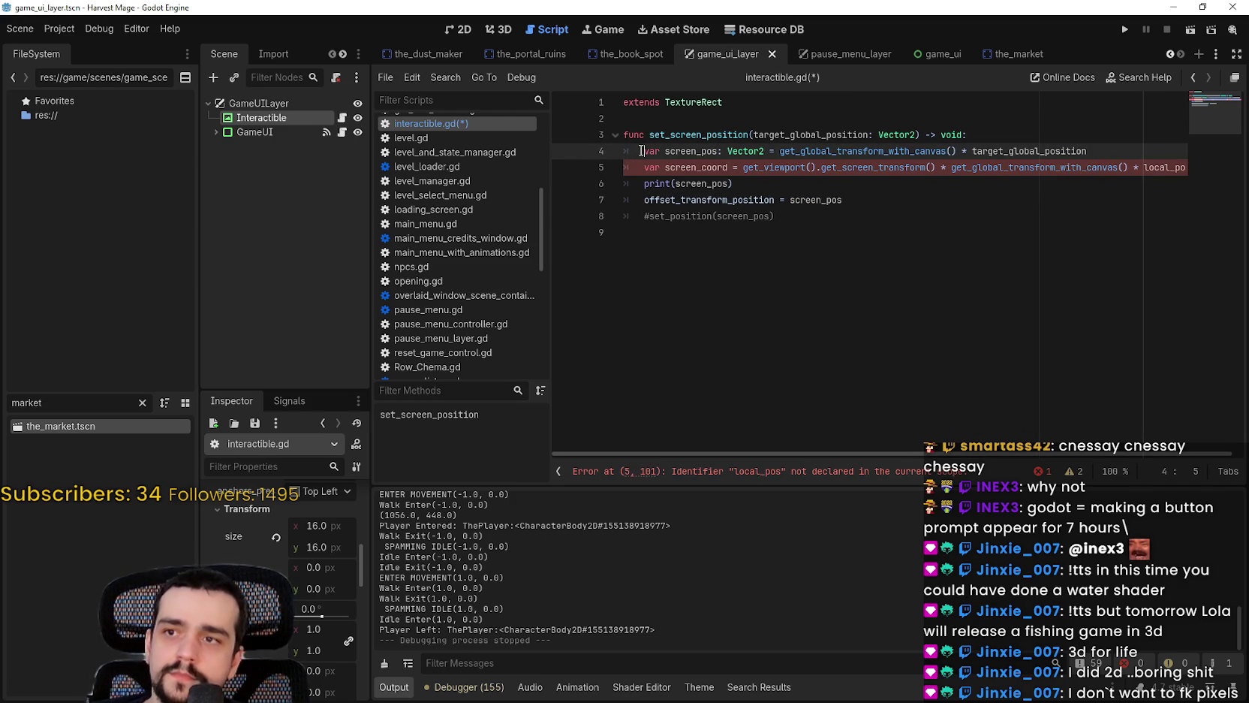
type("#")
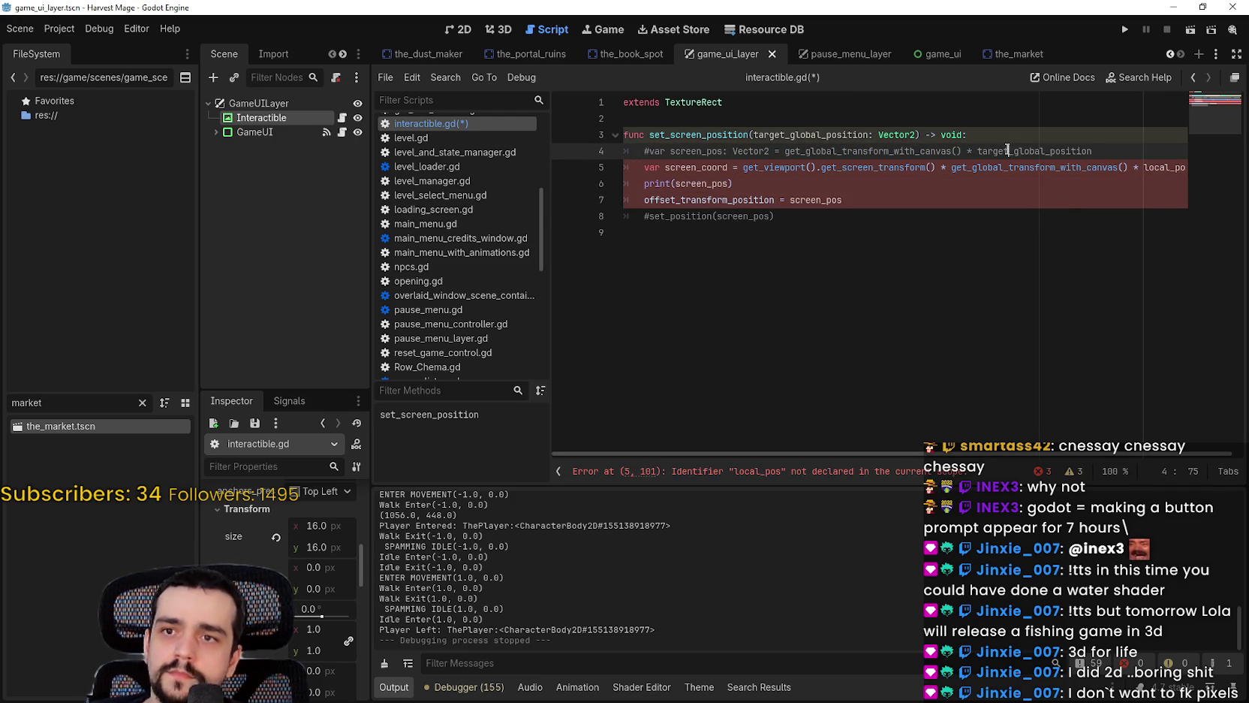
Step: Replace local_pos with target_global_position in the pasted screen_coord line
double_click(1008, 150)
key("ctrl+c")
double_click(1159, 166)
key("ctrl+v")
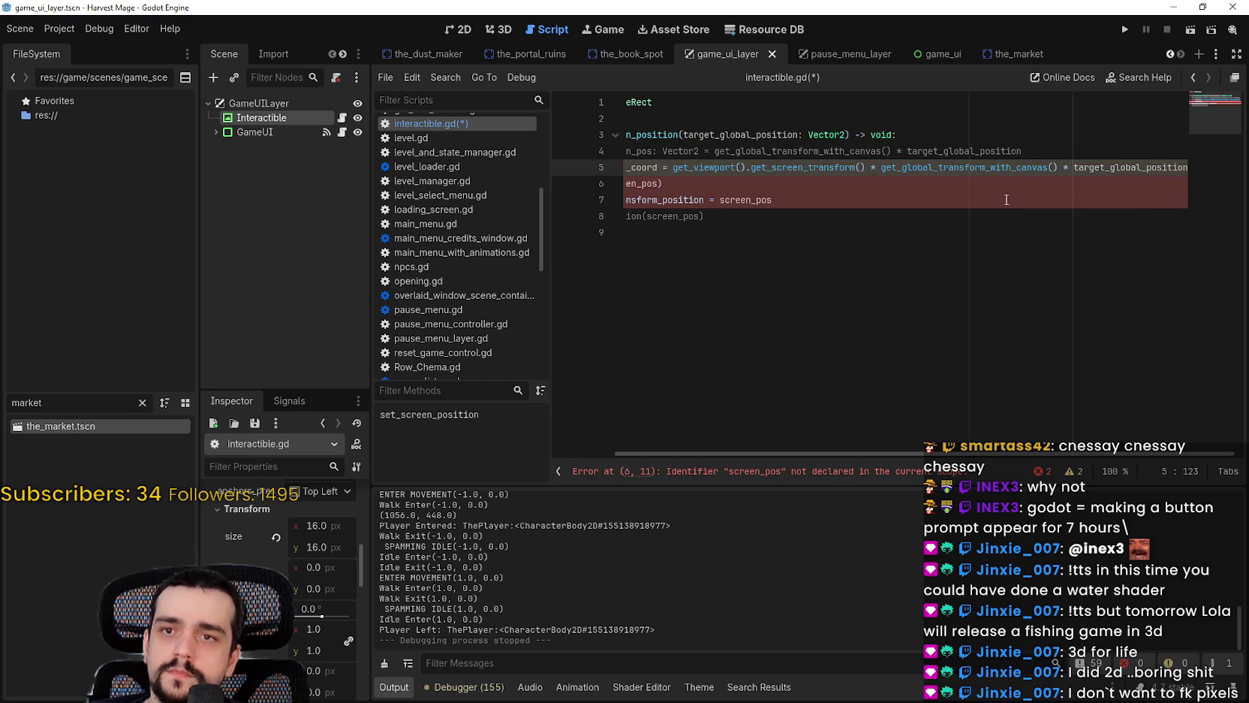
left_click(1006, 200)
left_click(969, 232)
Step: Rename screen_pos to screen_coord on lines 6 and 7, then save and run the game
double_click(701, 168)
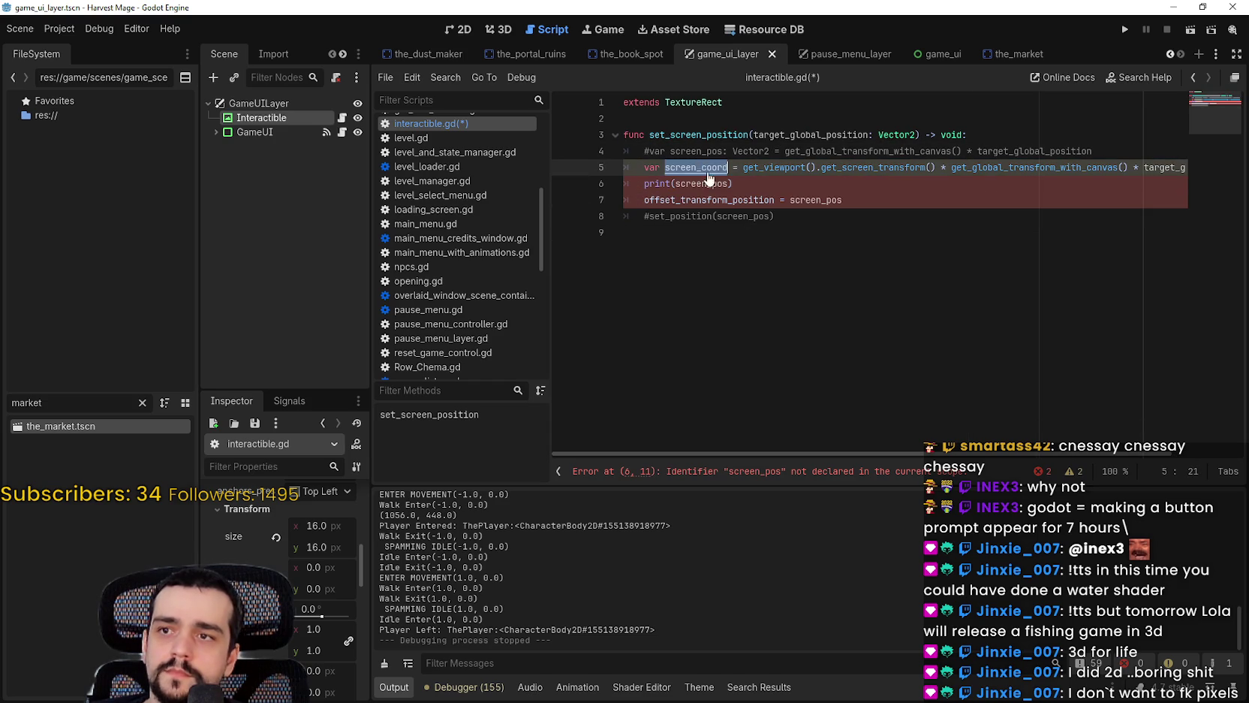
key("ctrl+c")
double_click(713, 184)
key("ctrl+v")
double_click(811, 200)
key("ctrl+v")
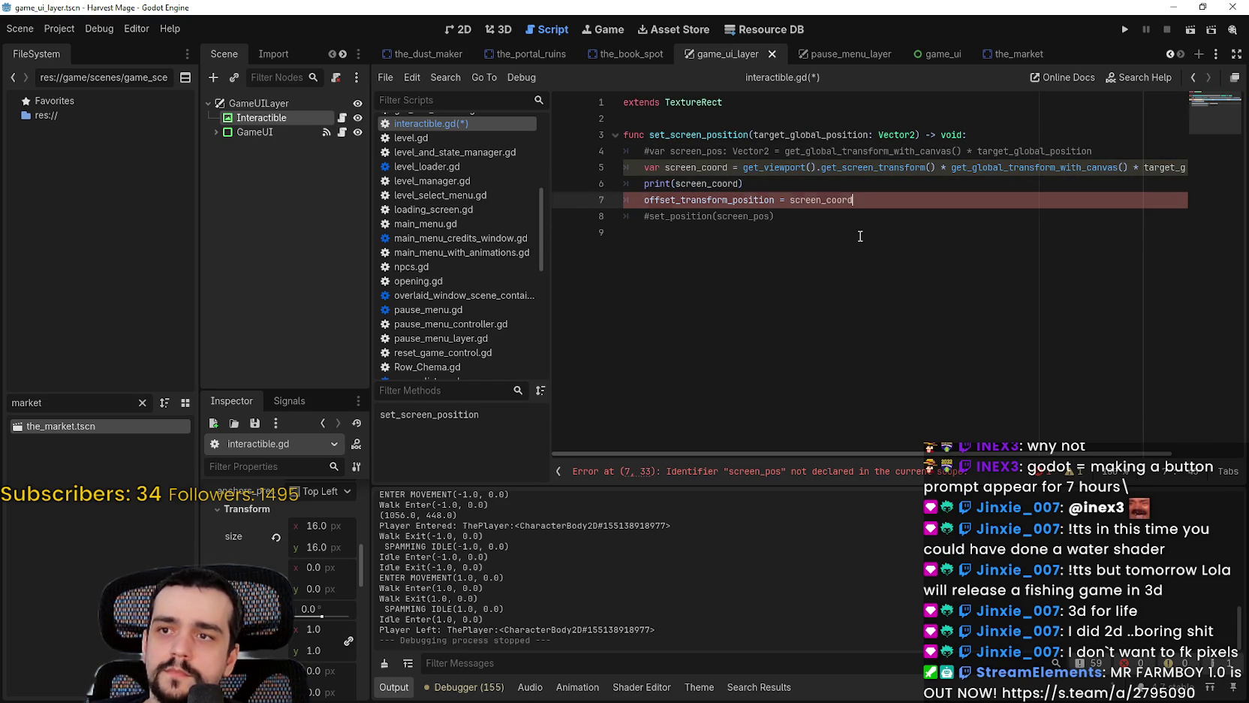
left_click(859, 233)
left_click(1121, 32)
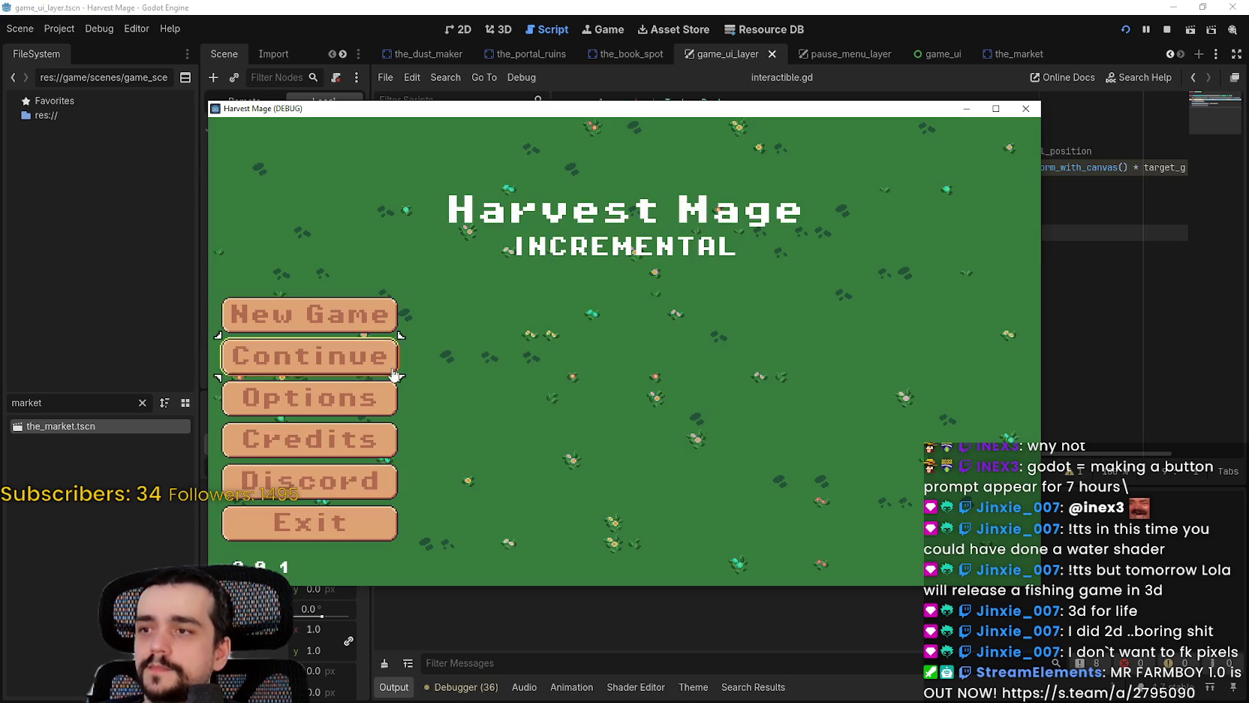
Step: Continue into the level, walk the player to the chest's E prompt, and show the Game view
left_click(387, 366)
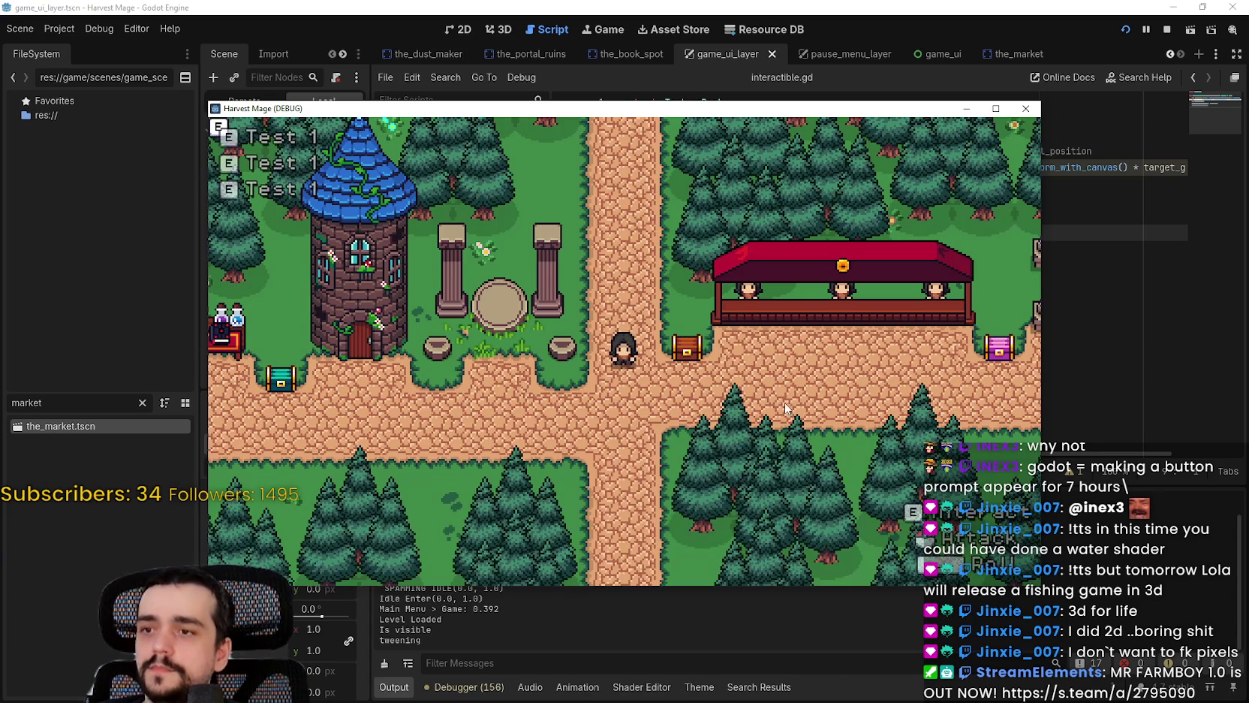
key("w")
key("s")
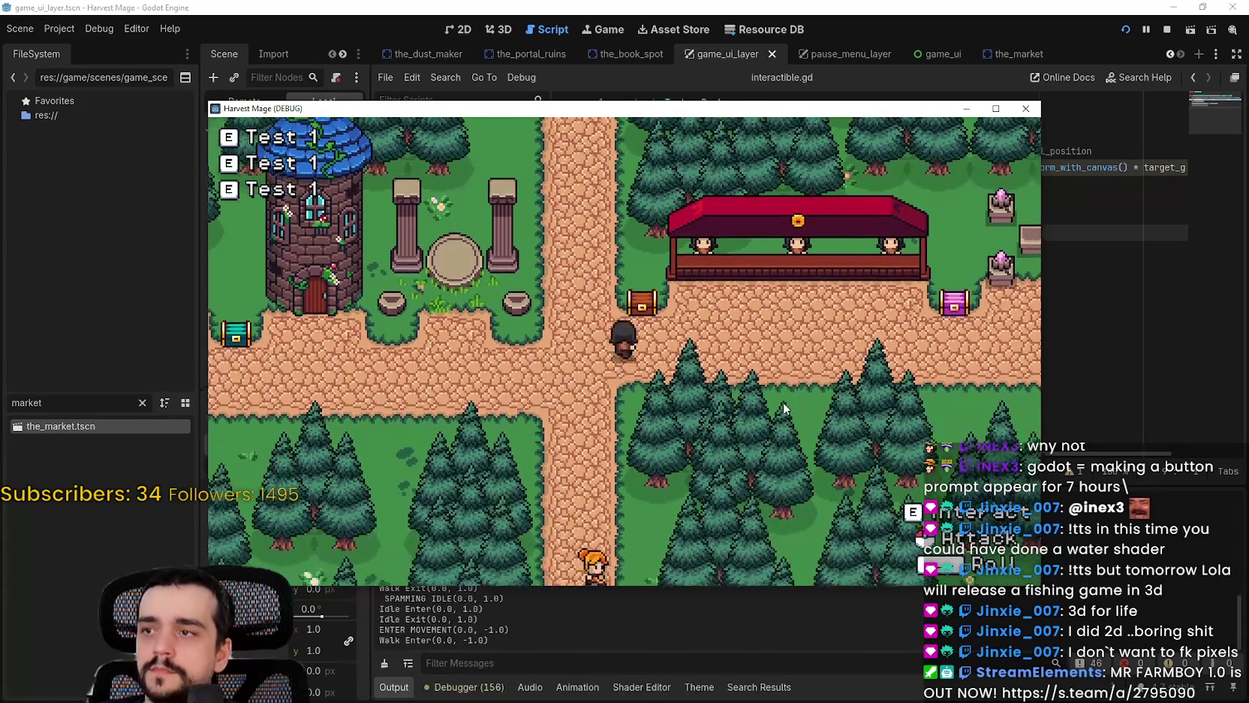
key("w")
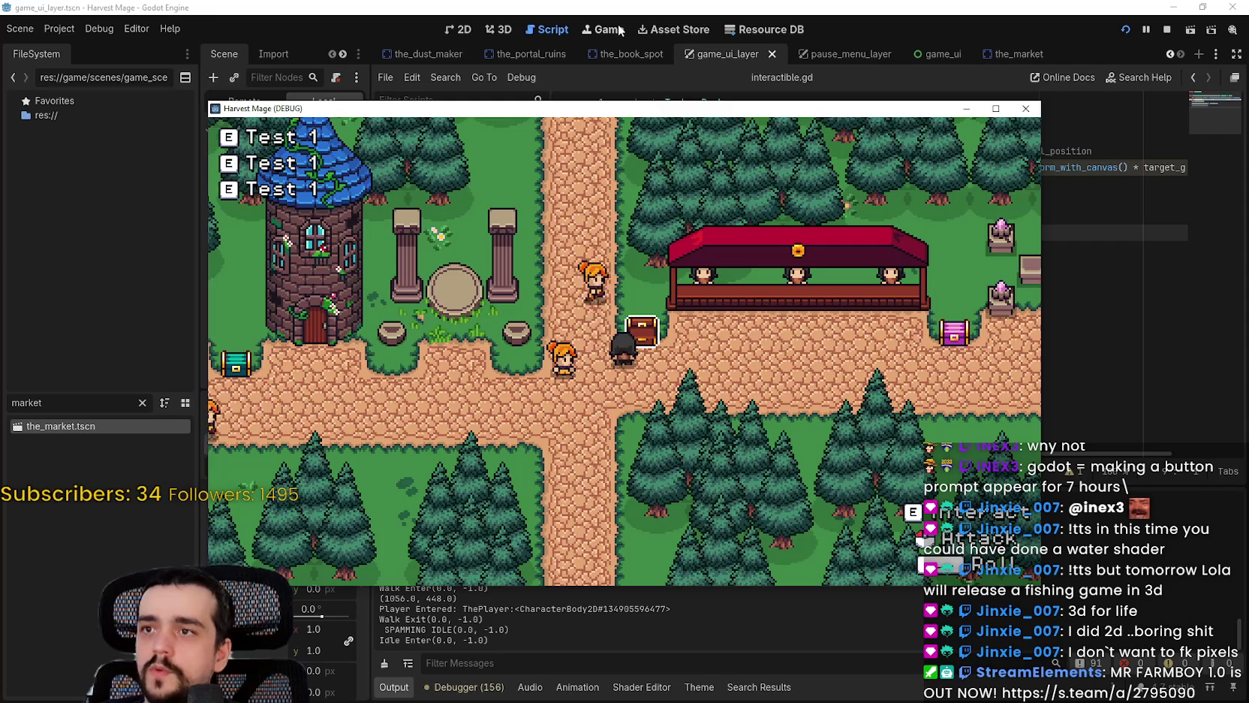
left_click(609, 29)
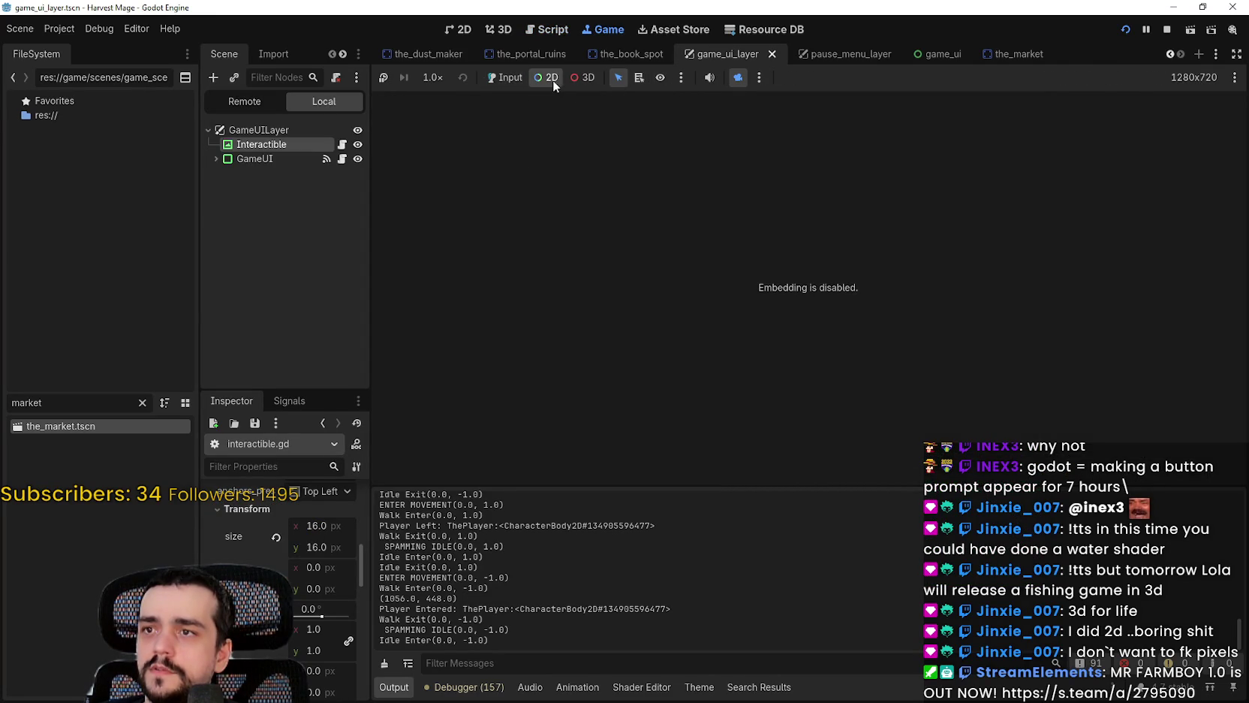
key("alt+Tab")
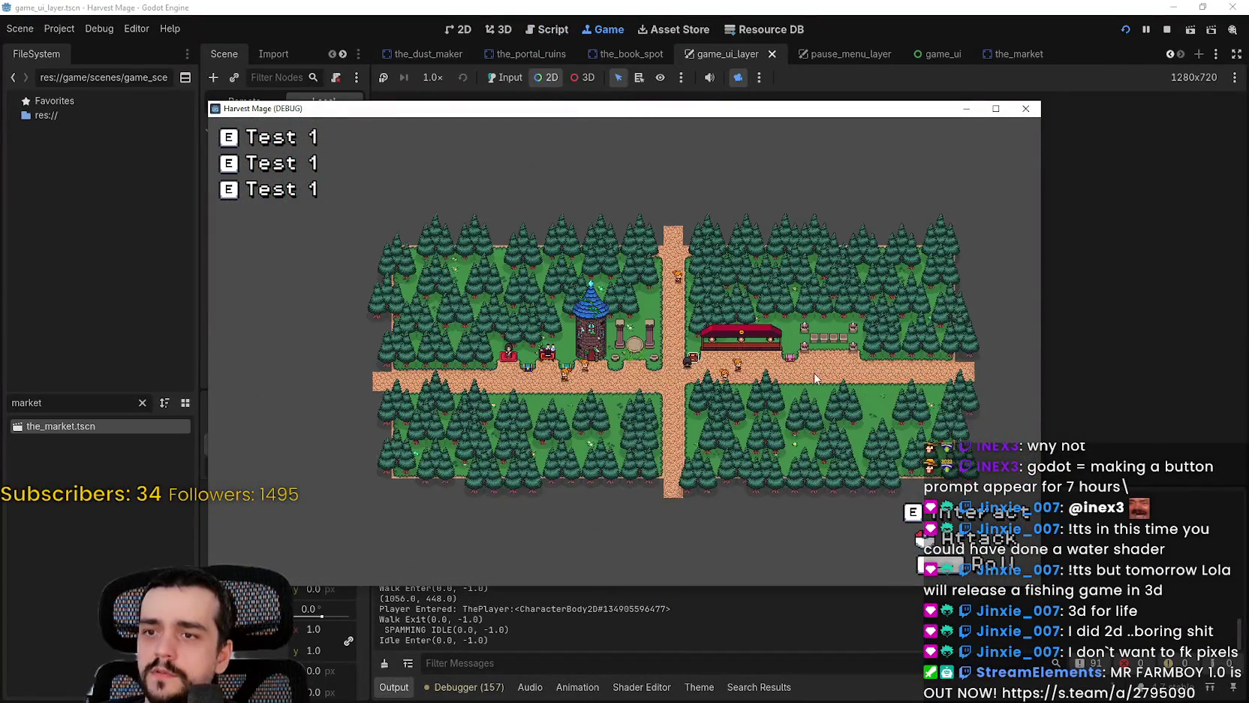
Step: Zoom the Game view in and out around the market map
scroll(676, 338, "up", 2)
scroll(568, 304, "down", 4)
scroll(571, 304, "down", 10)
scroll(587, 305, "down", 2)
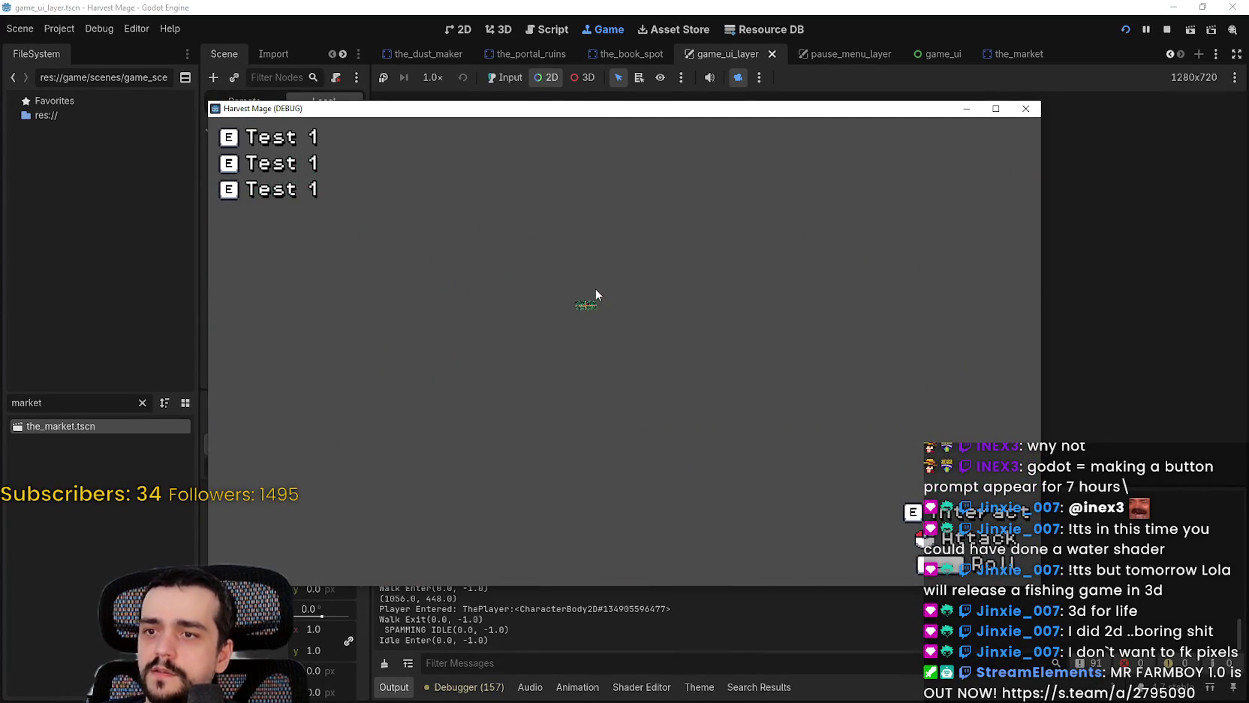
scroll(601, 304, "up", 5)
scroll(610, 309, "up", 3)
scroll(622, 317, "up", 4)
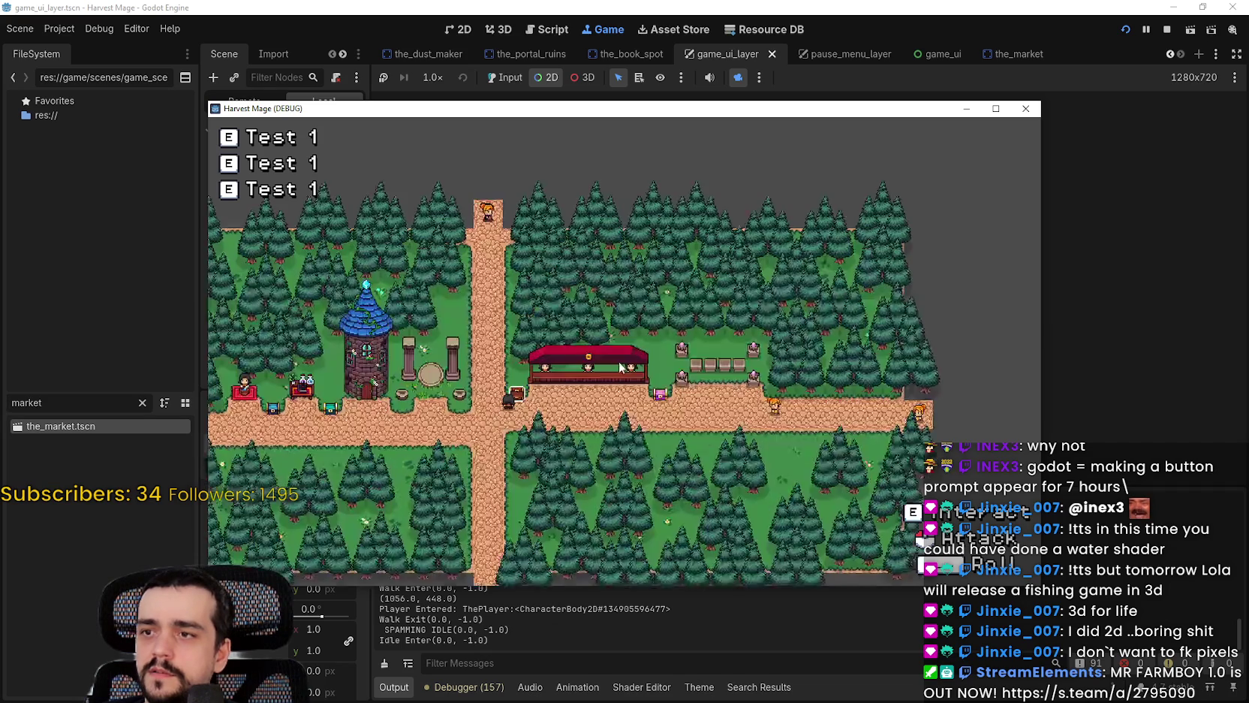
scroll(590, 412, "up", 2)
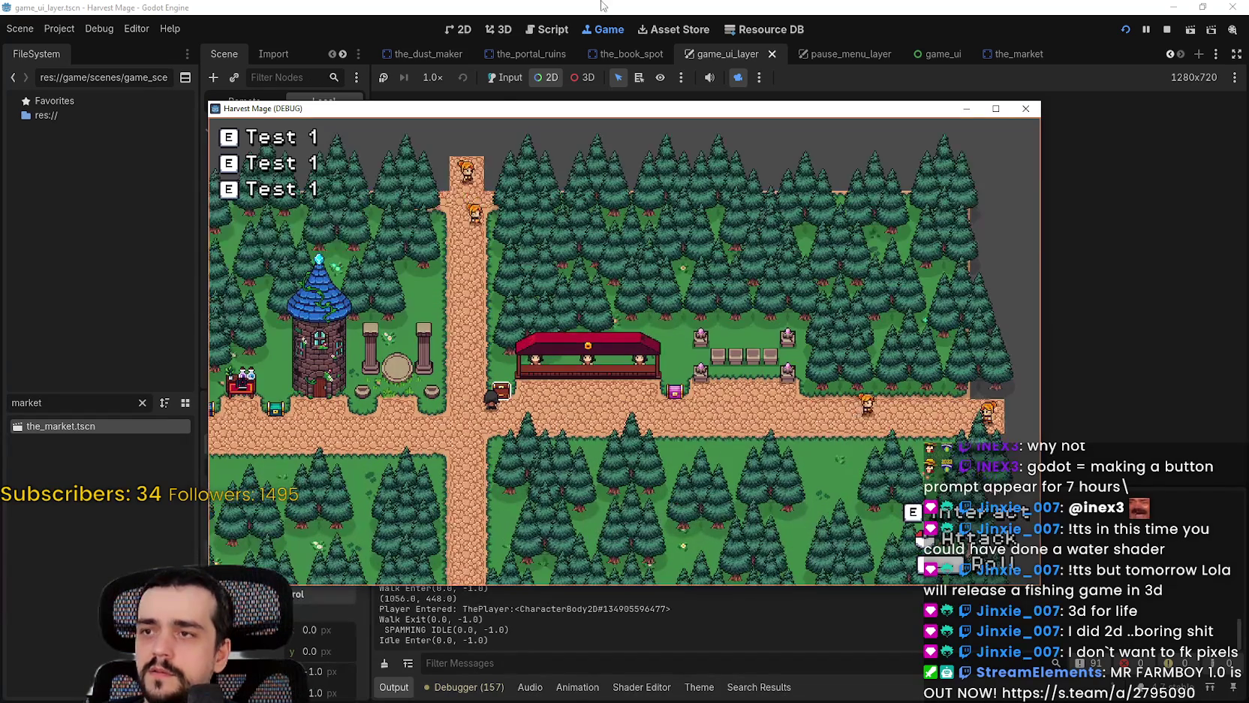
Step: Enable input passthrough, walk the player under the market stall, and stop the game
left_click(504, 78)
key("d")
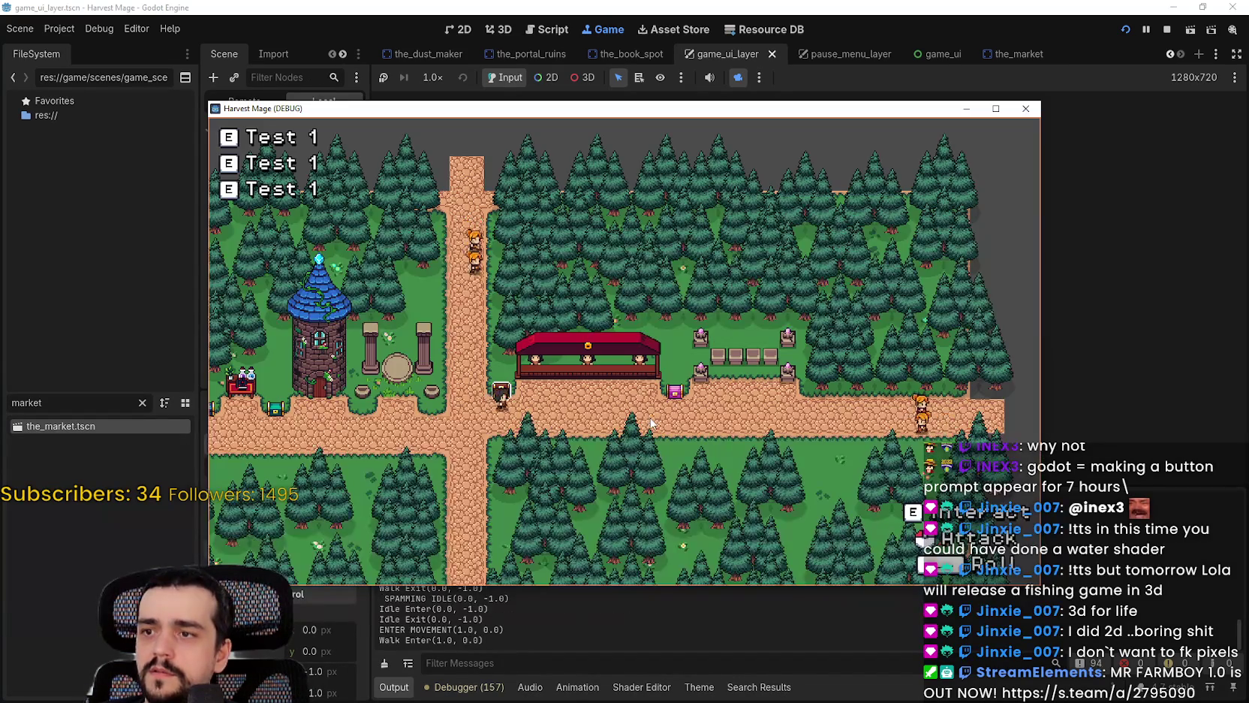
key("s")
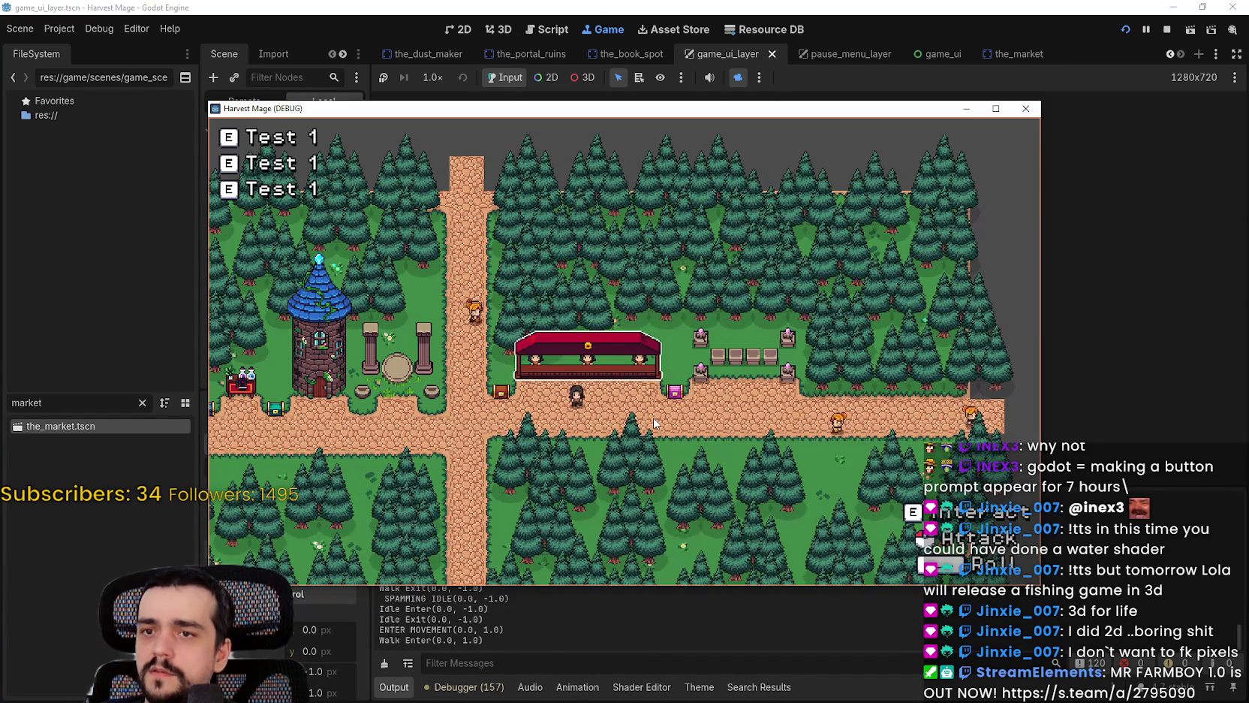
key("w")
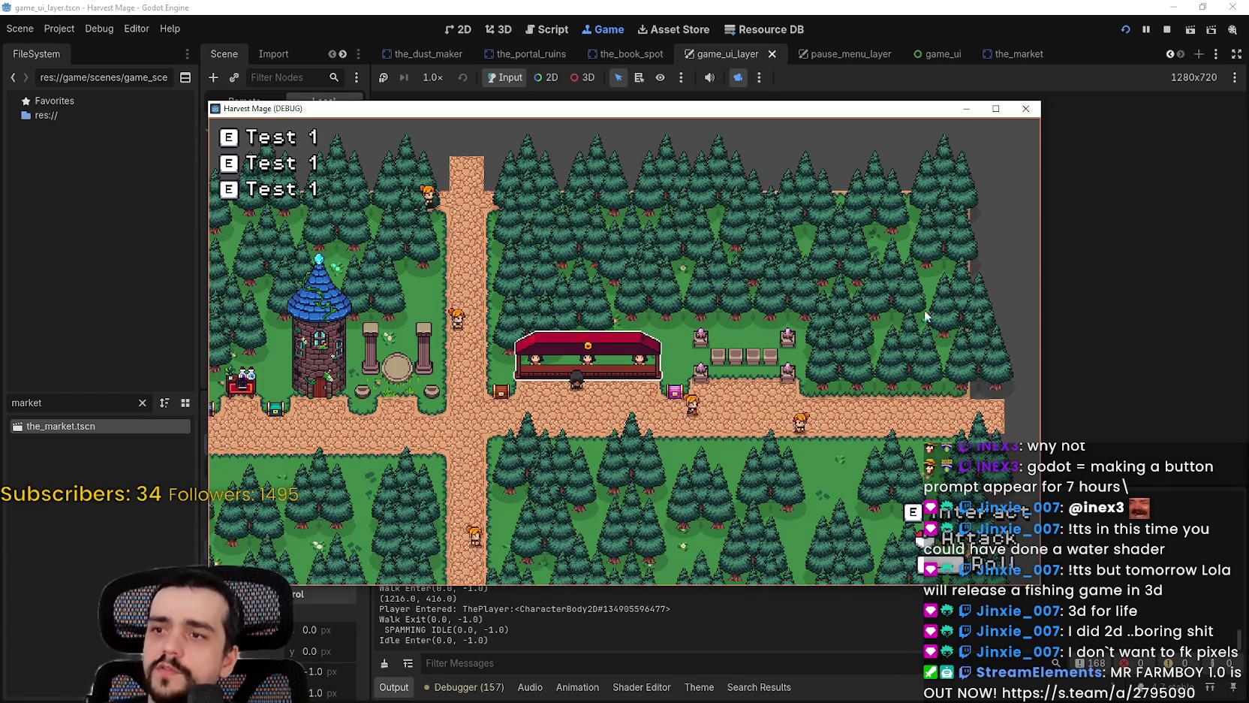
key("F8")
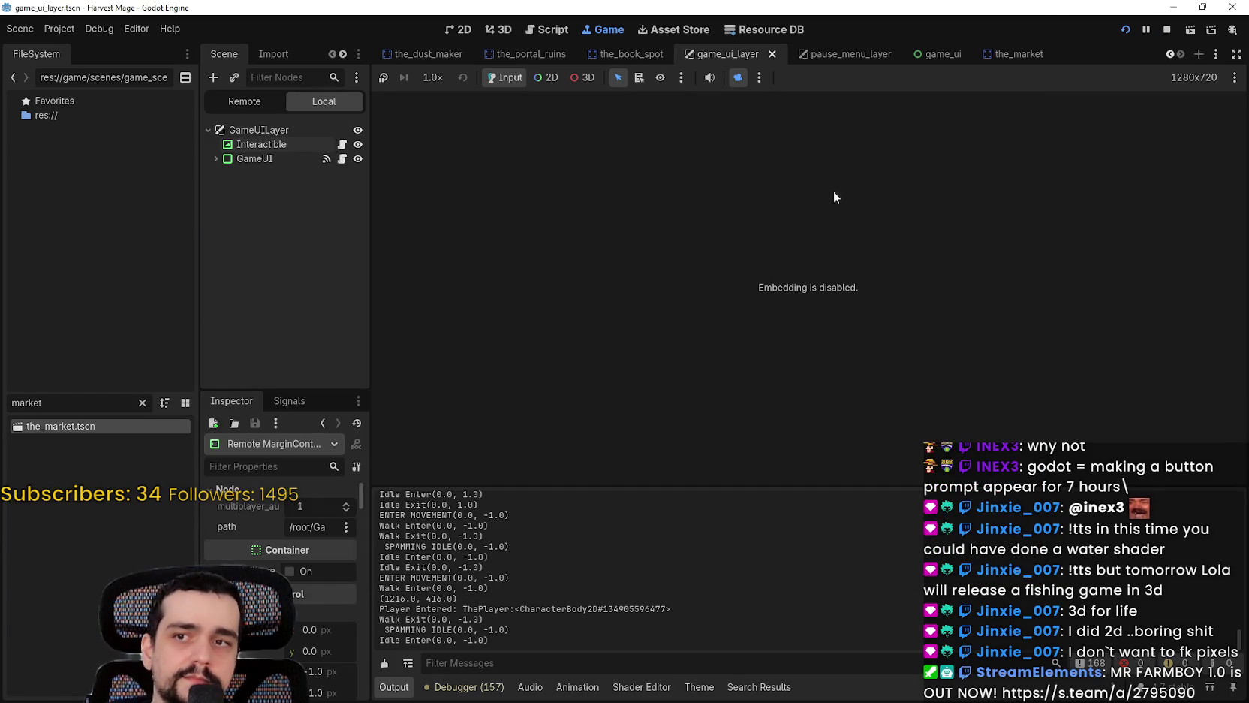
Step: Open interactible.gd and try dividing by target_global_position on line 5, then save
left_click(343, 144)
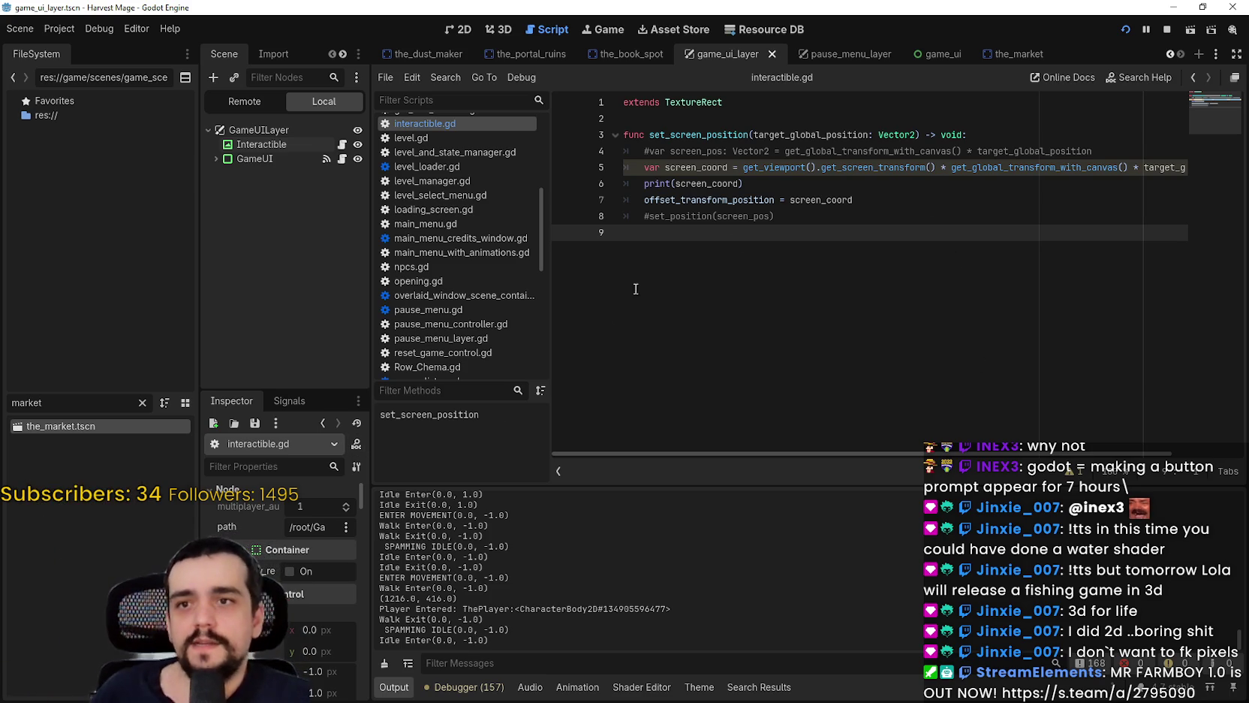
left_click_drag(1089, 167, 1193, 167)
left_click(1162, 173)
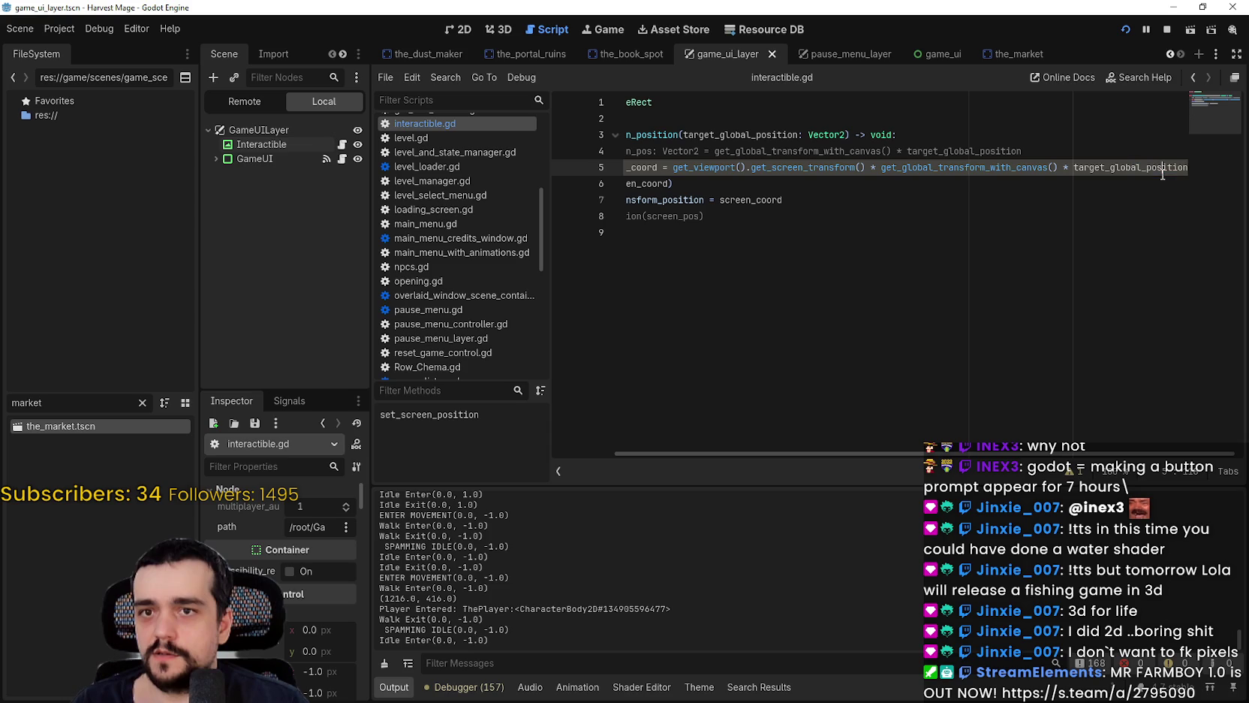
double_click(1164, 165)
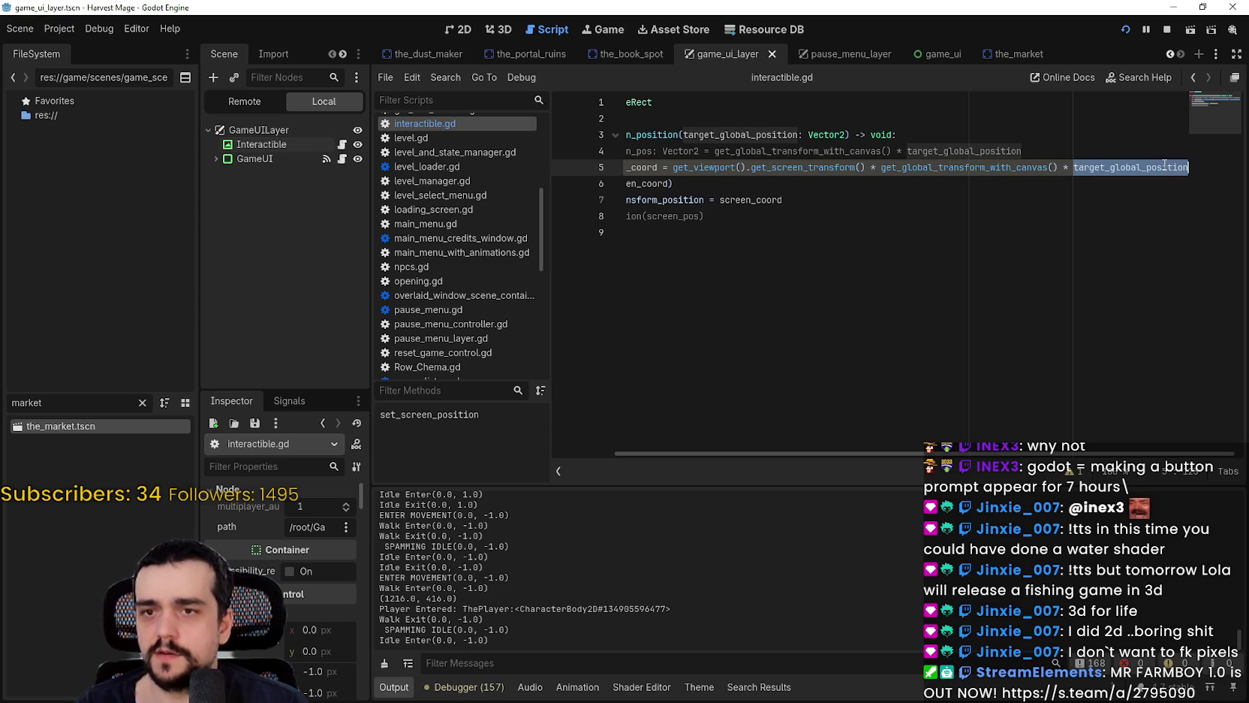
left_click(1064, 166)
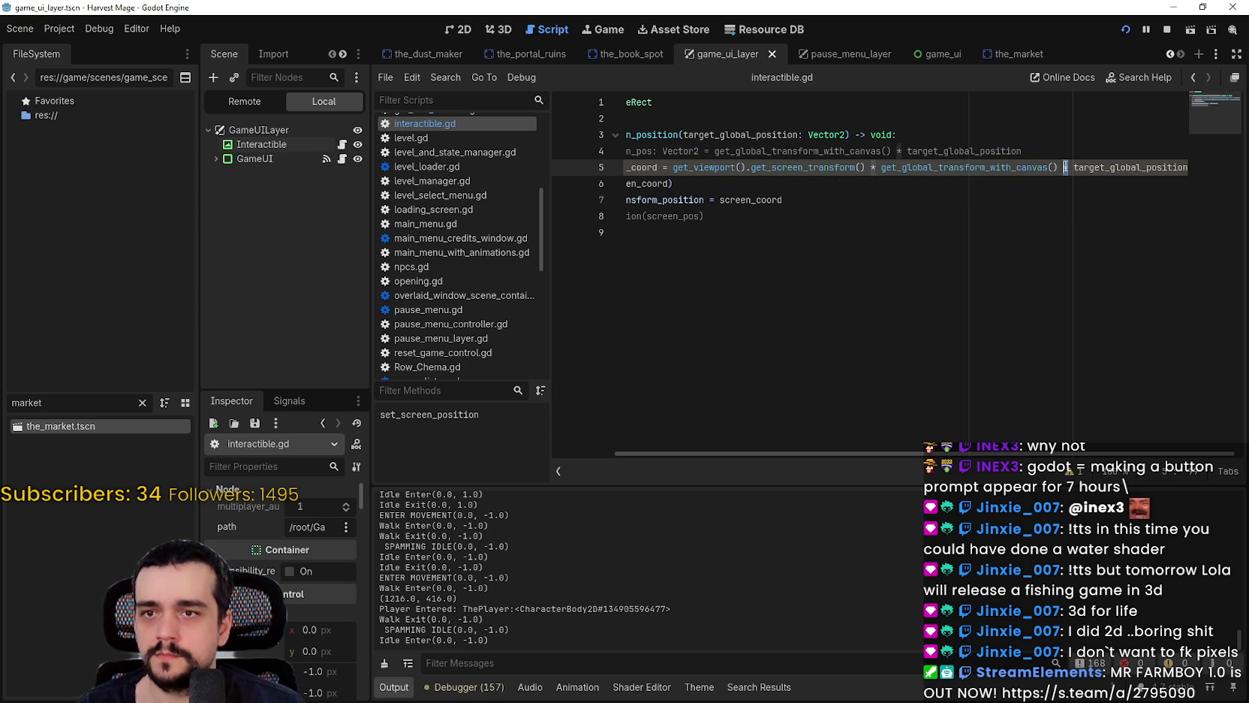
type("/")
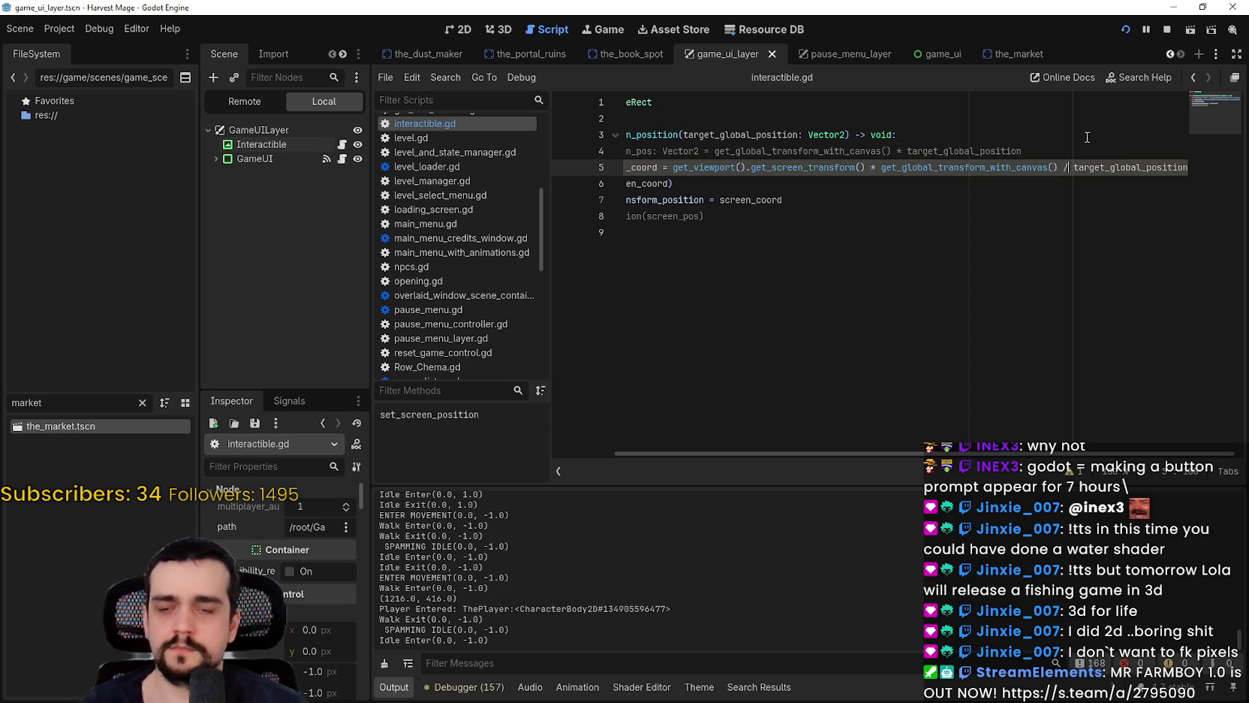
key("ctrl+s")
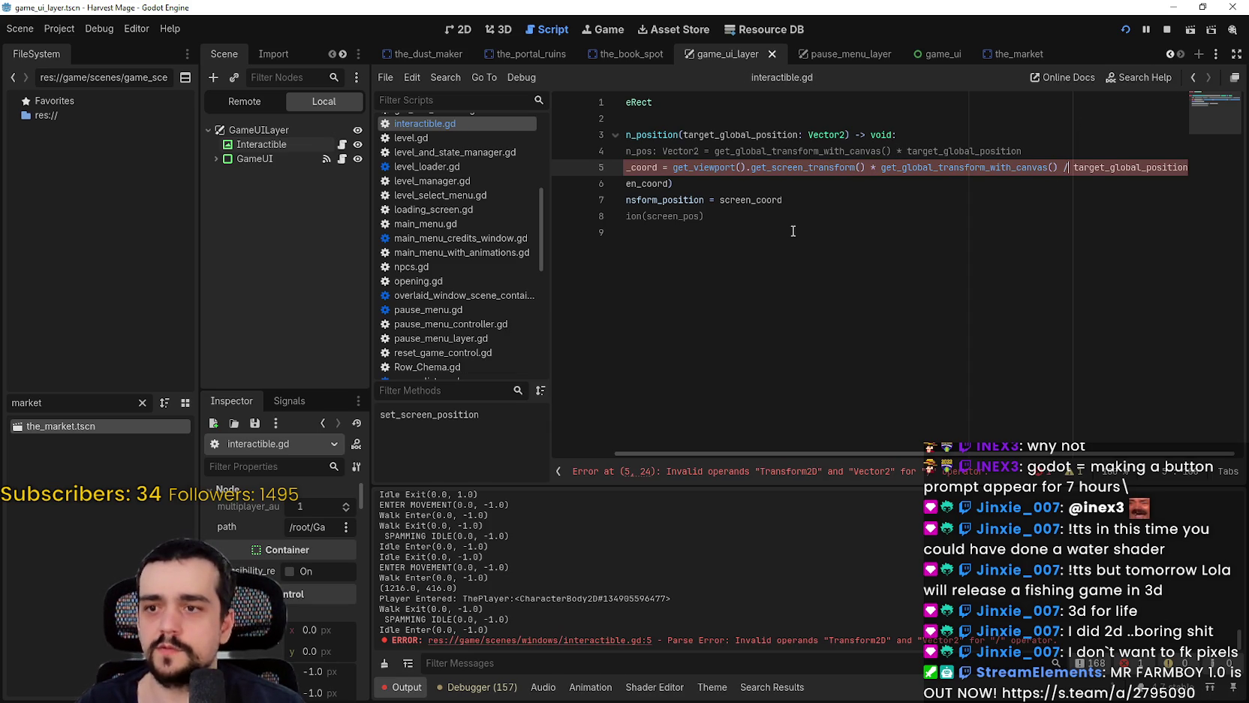
Step: Undo the division, append * 0.5 to line 5, and save and run the game
key("ctrl+z")
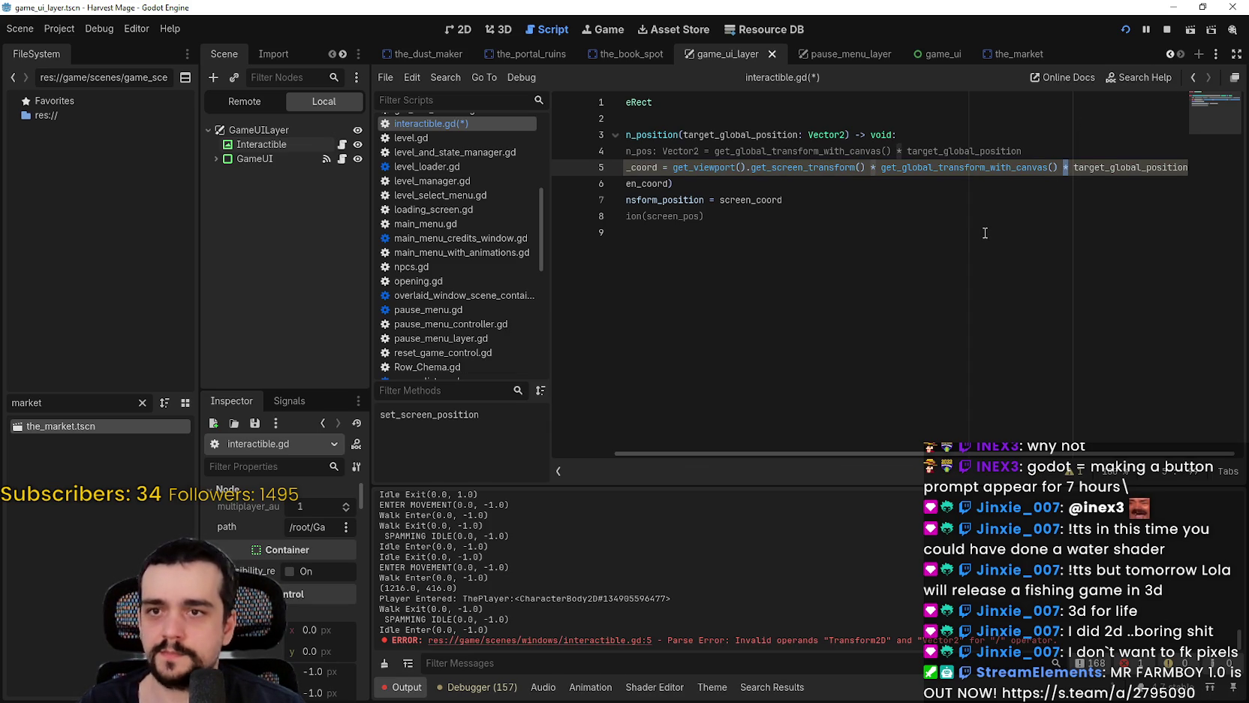
left_click_drag(1105, 167, 1203, 168)
left_click(1204, 168)
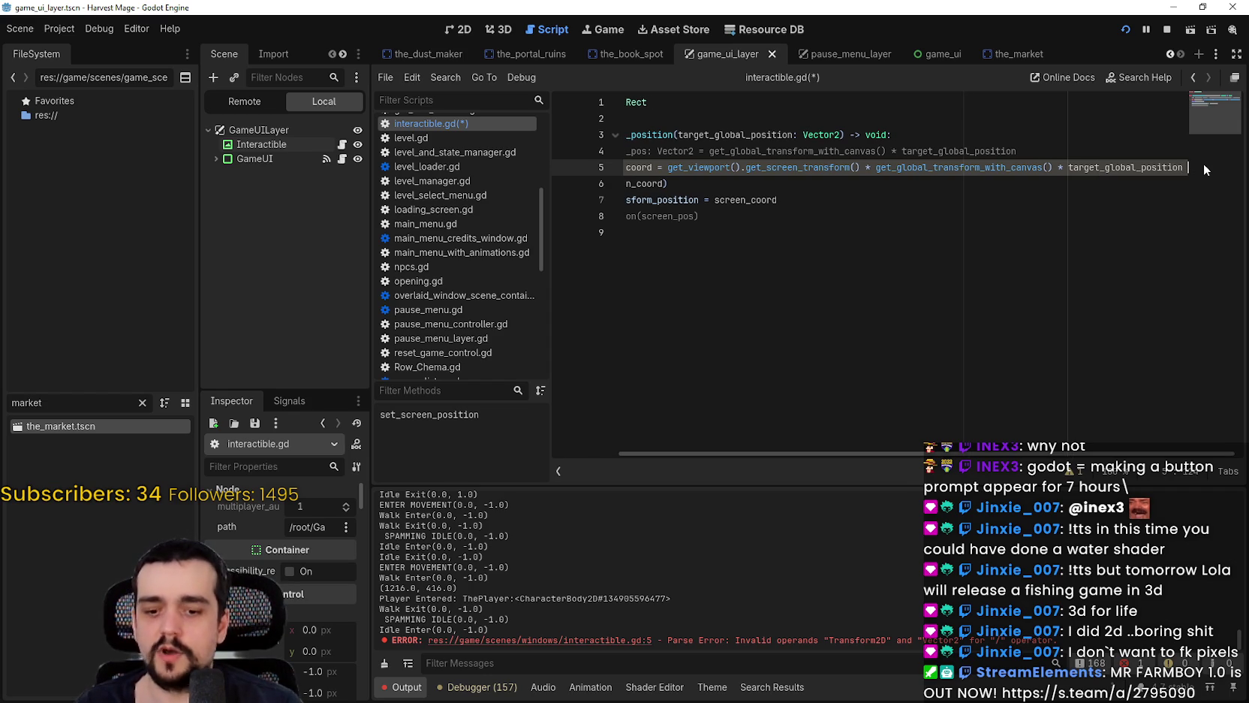
type("* 0.5")
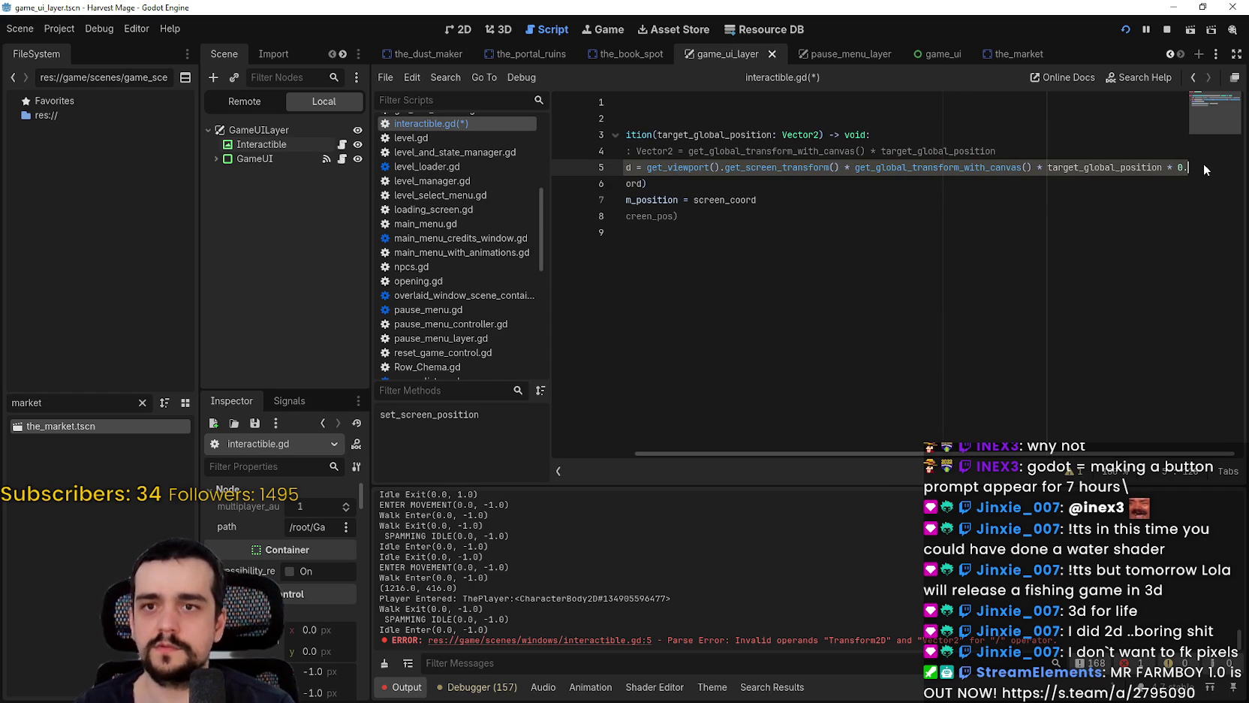
left_click(1125, 29)
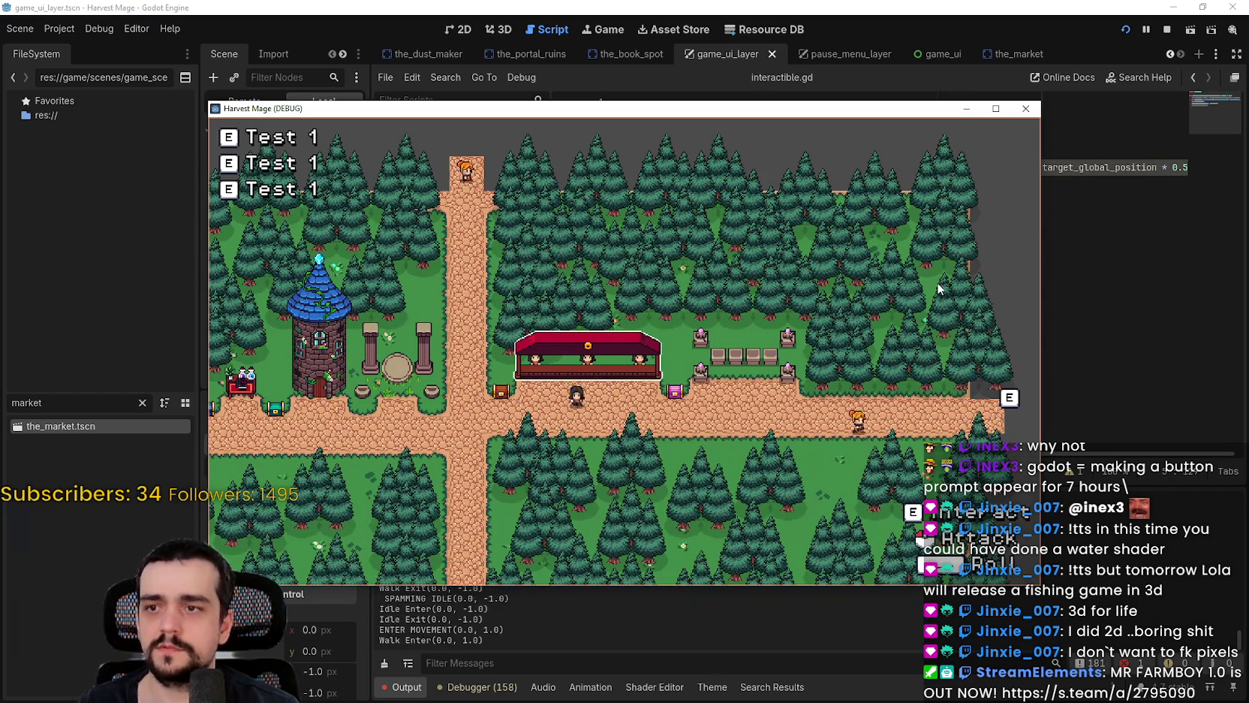
Step: Change the line 5 scale factor from 0.5 to 0.1 and relaunch the game
left_click(1141, 166)
key("BackSpace")
type("1")
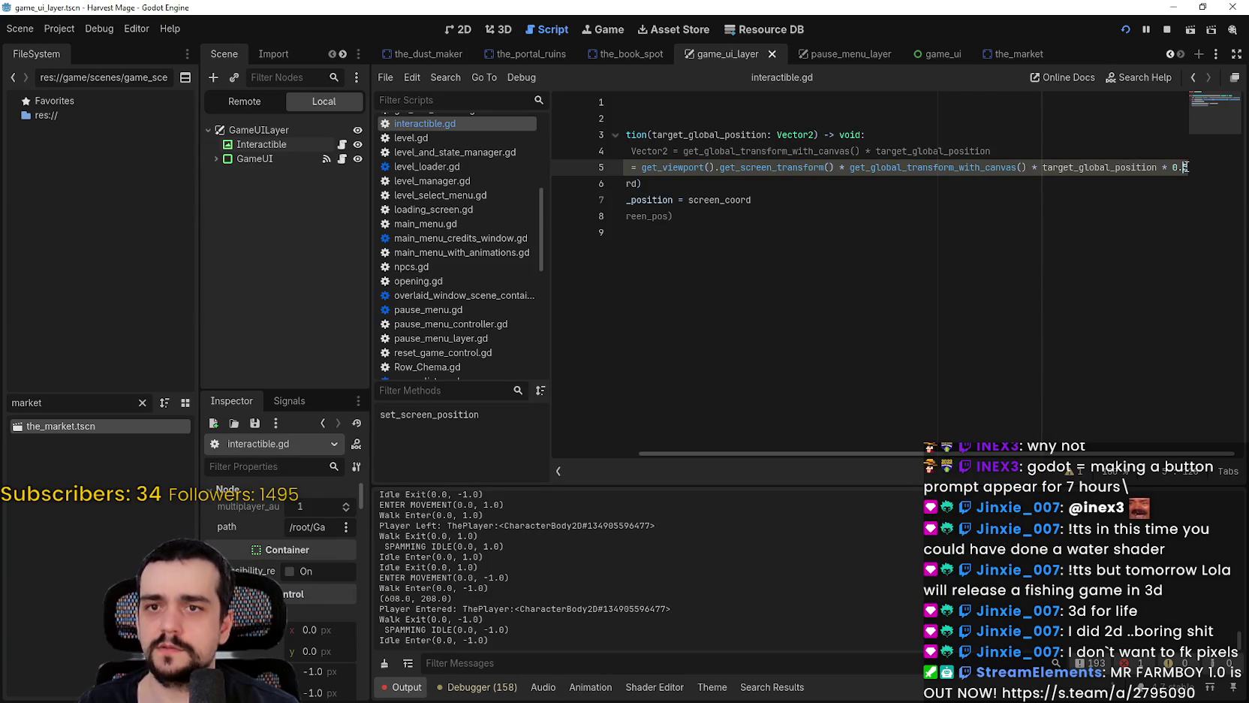
key("F5")
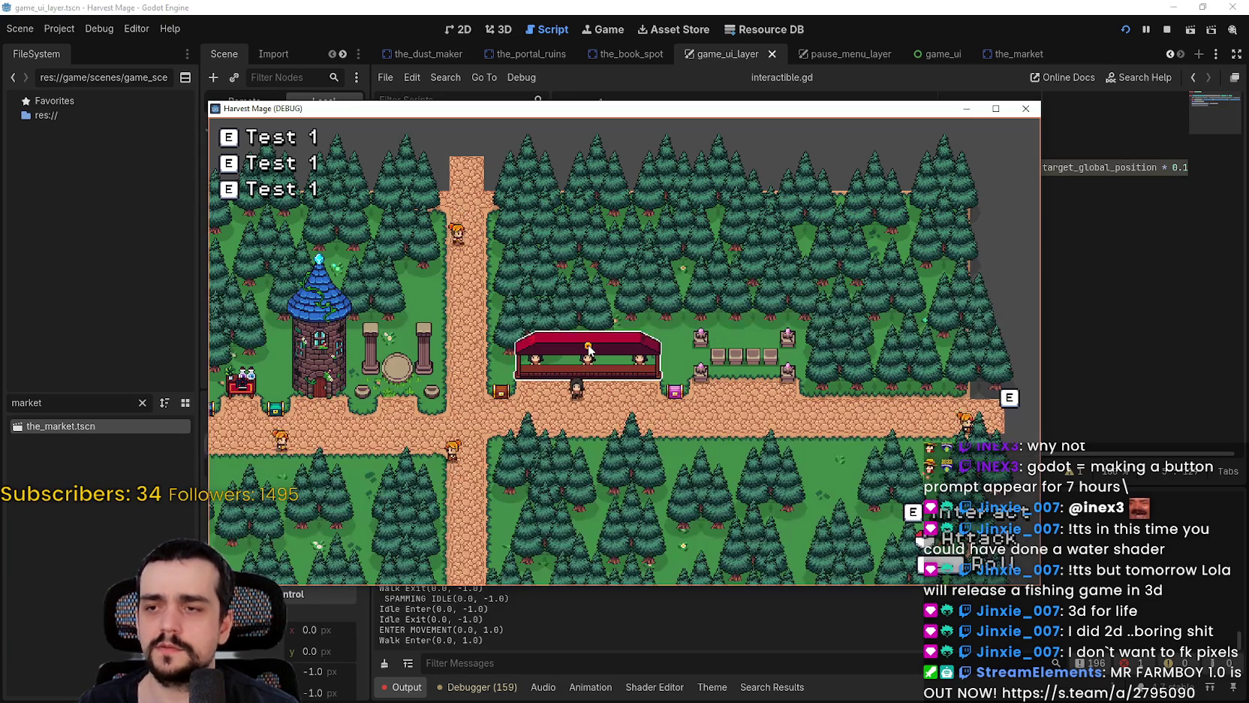
Step: Walk the player around the market stall and chest to check the E prompts, then stop
key("s")
key("a")
key("s")
key("a")
key("w")
key("d")
key("w")
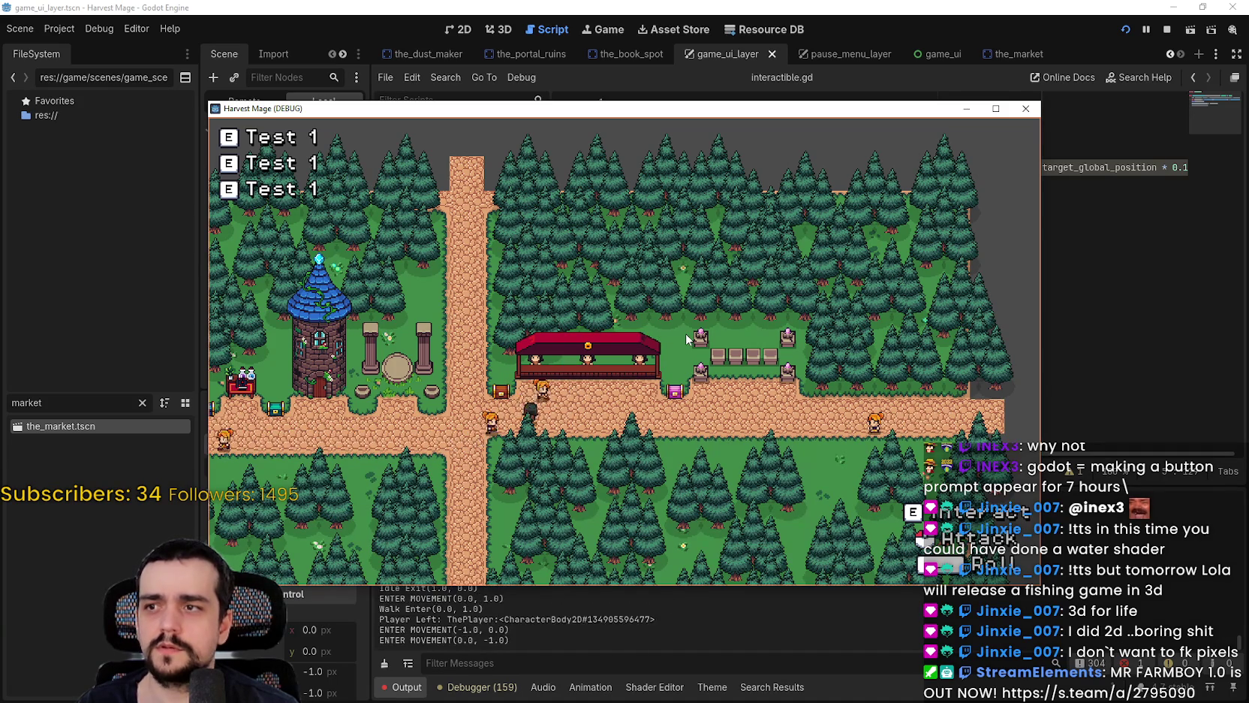
key("a")
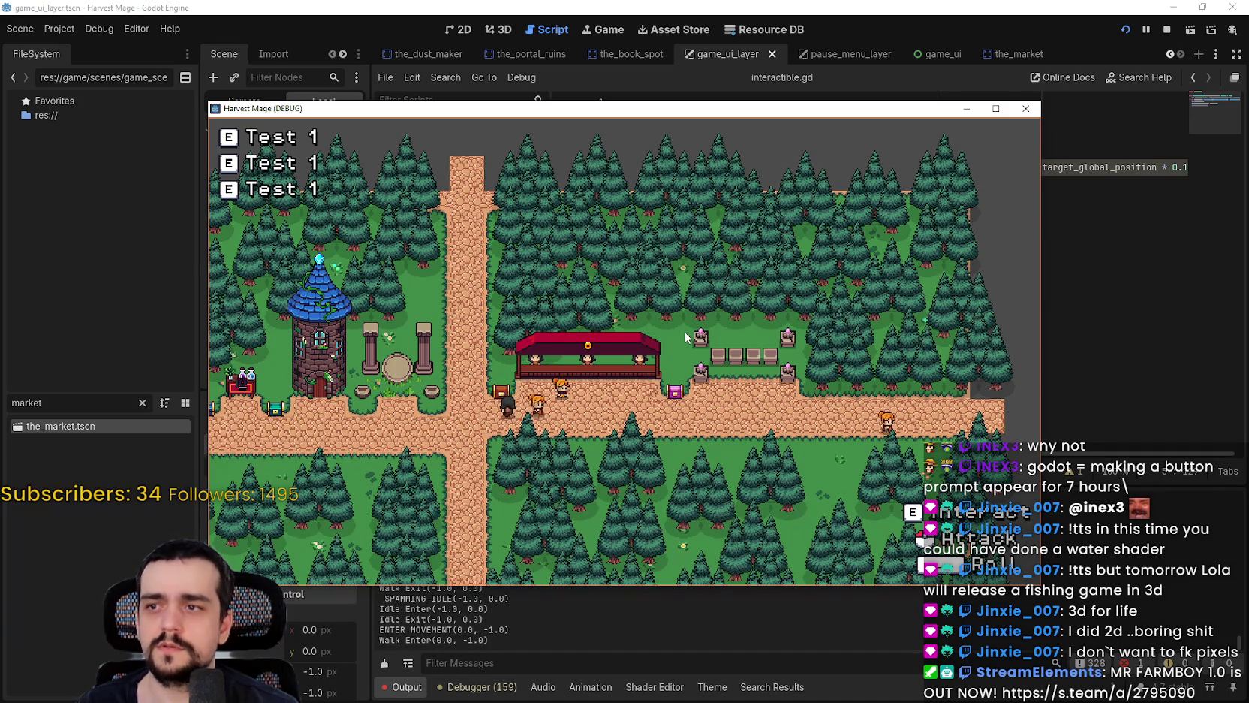
key("w")
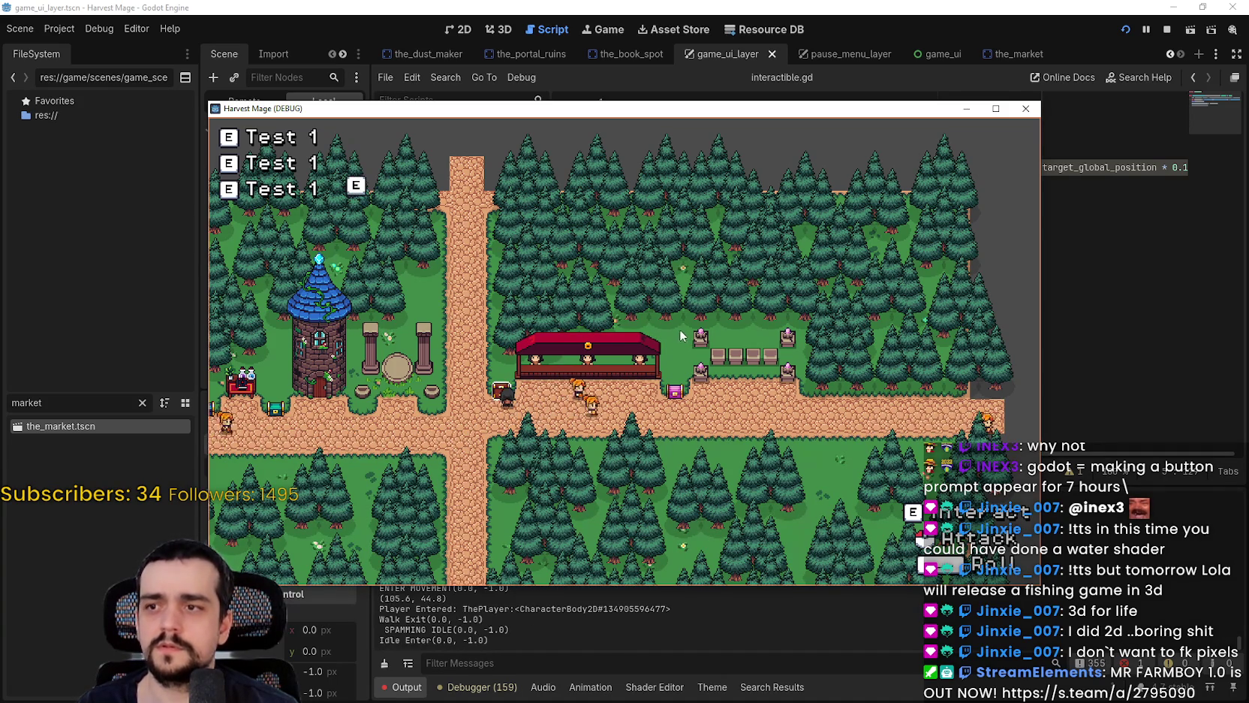
key("F8")
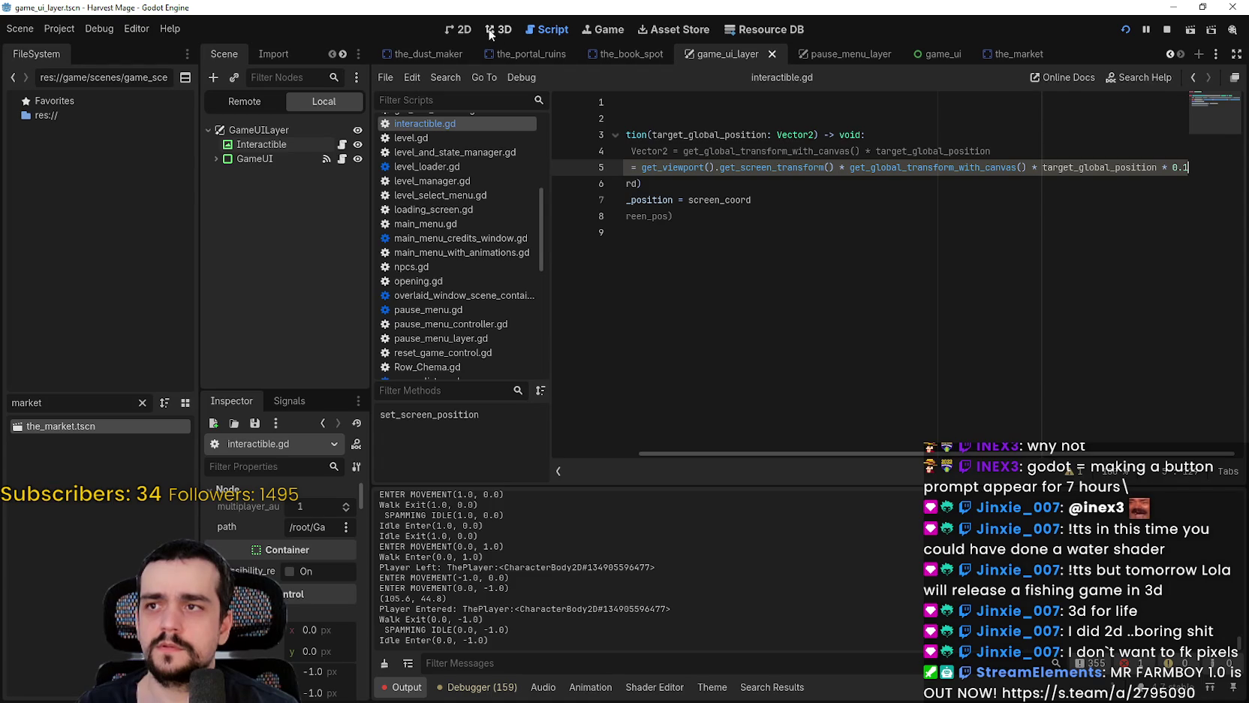
Step: Run the game again from the Game workspace, walk past the market stall and back, then stop
left_click(470, 31)
left_click(664, 33)
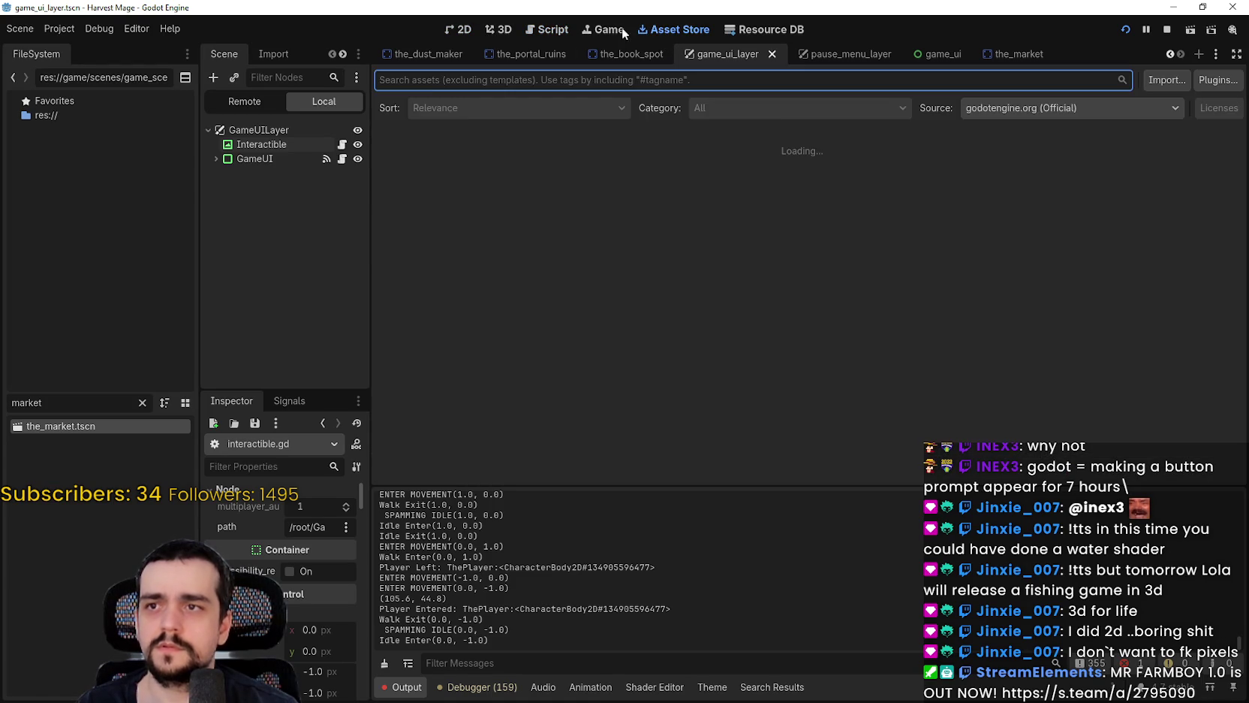
left_click(605, 30)
left_click(738, 79)
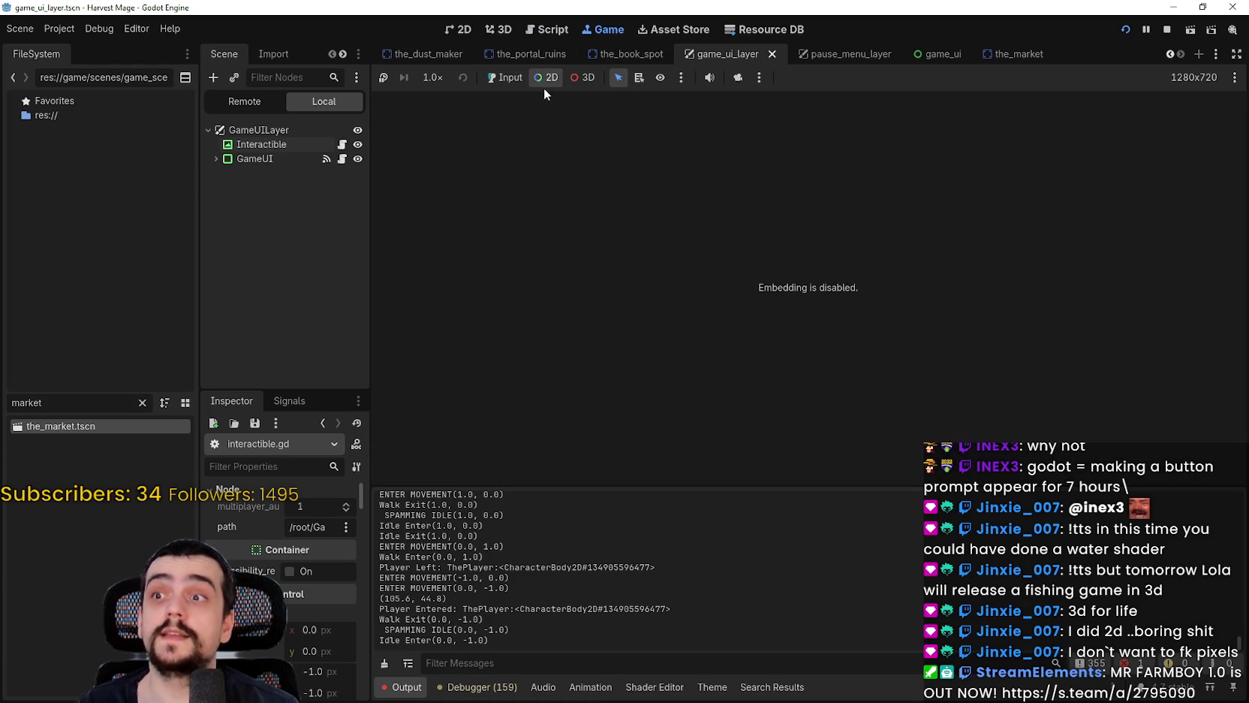
key("F5")
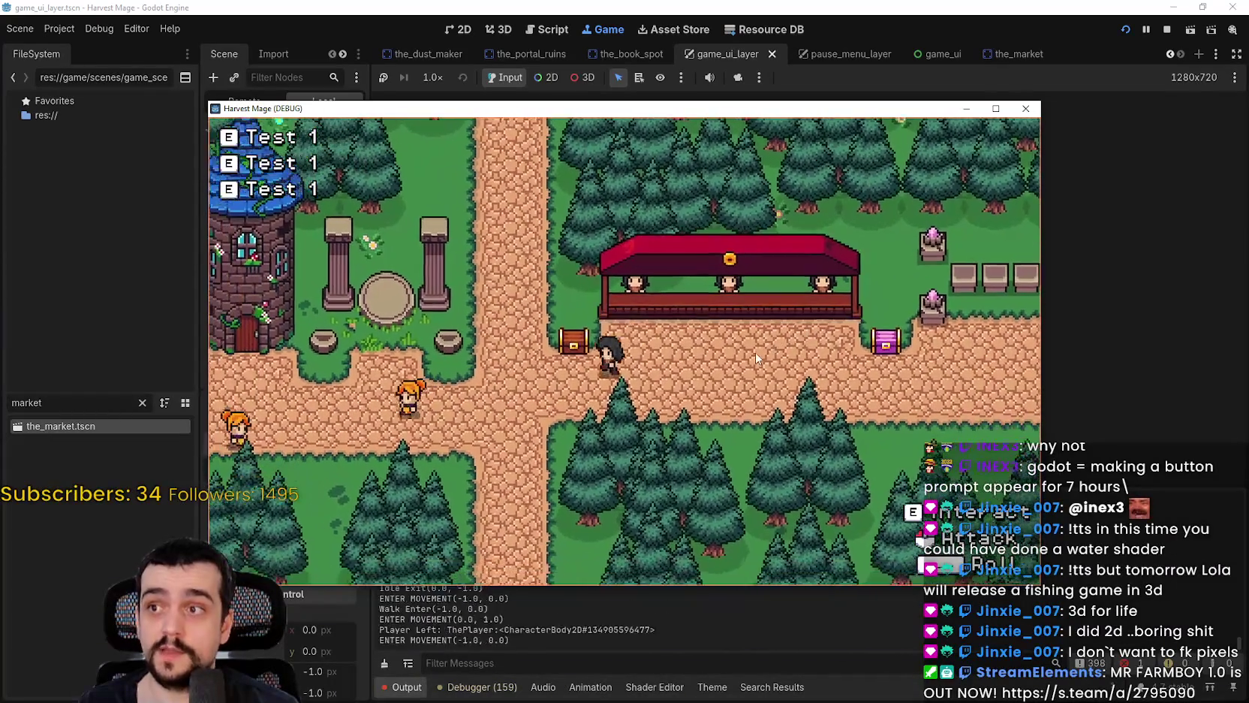
key("d")
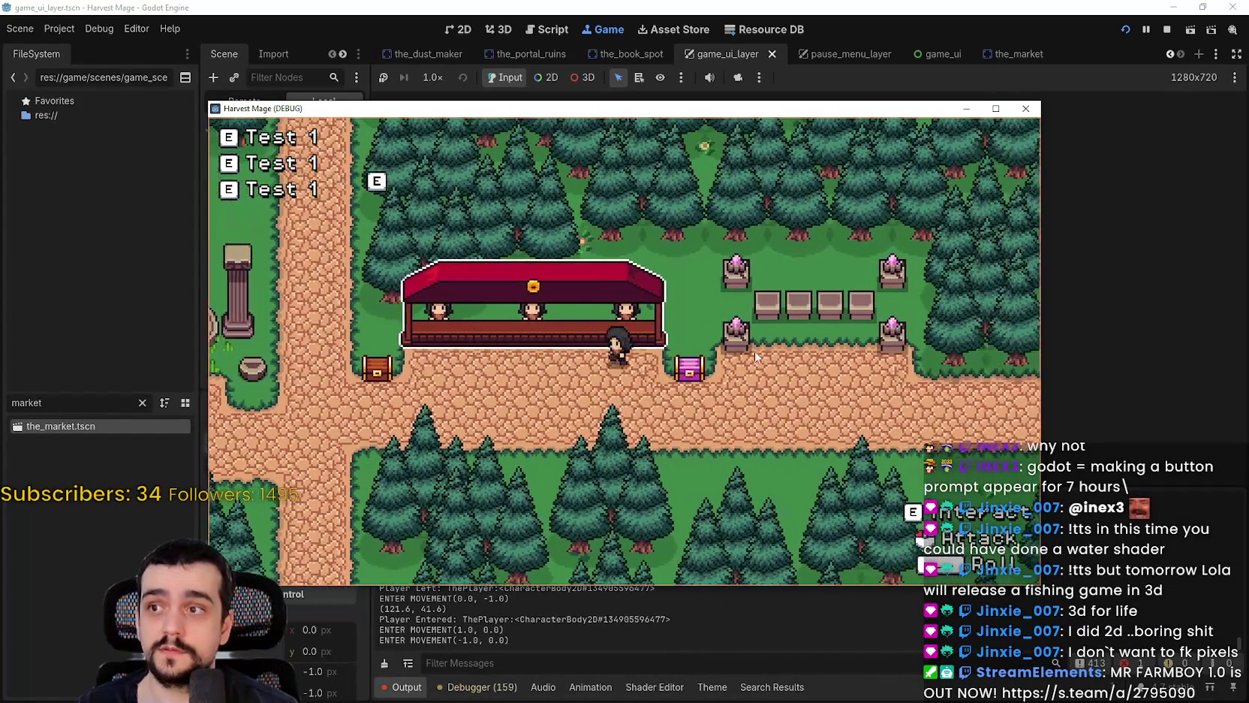
key("a")
key("F8")
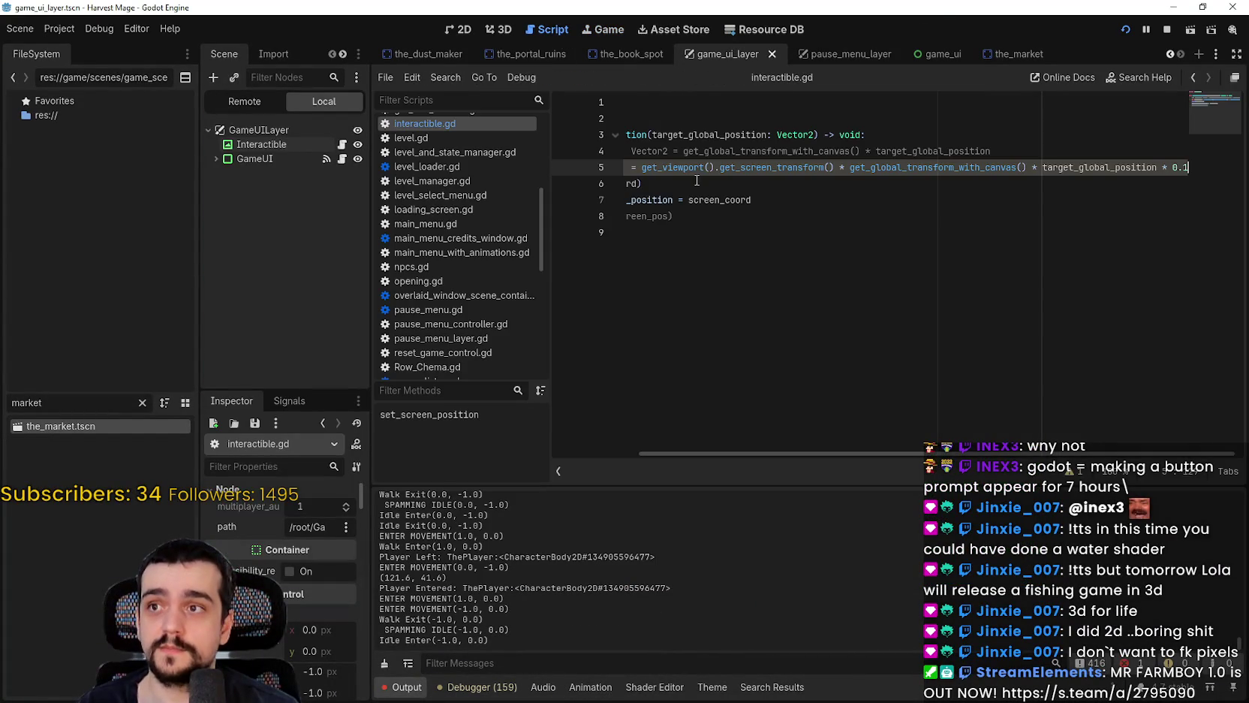
Step: Select the multiplication before 0.1 on line 5 and read the transform methods' documentation tooltips
left_click(1162, 167)
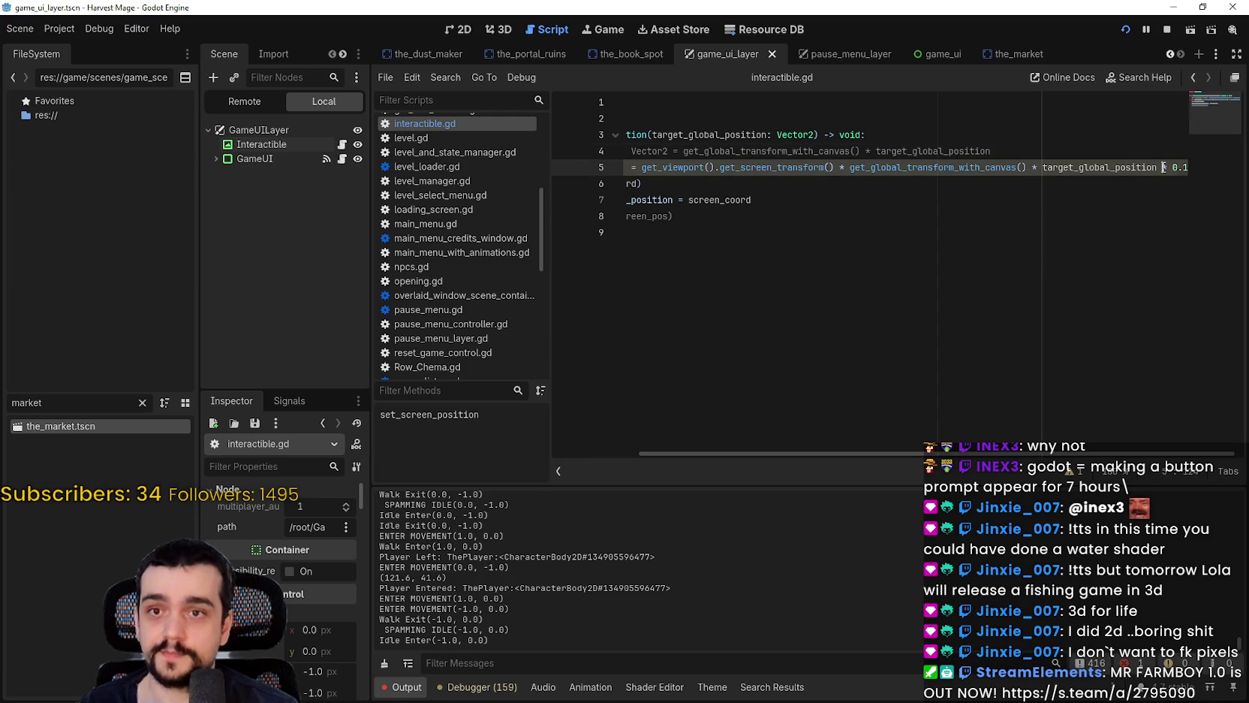
left_click_drag(1171, 167, 1162, 167)
mouse_move(1123, 168)
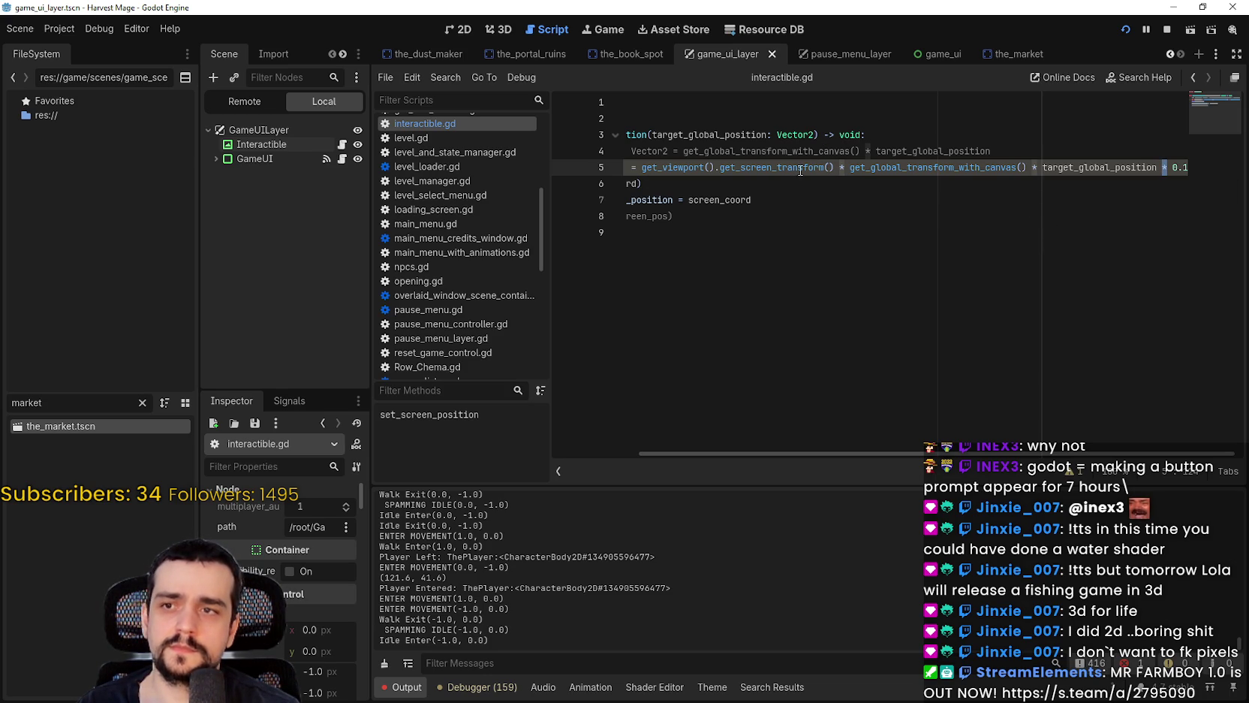
mouse_move(966, 167)
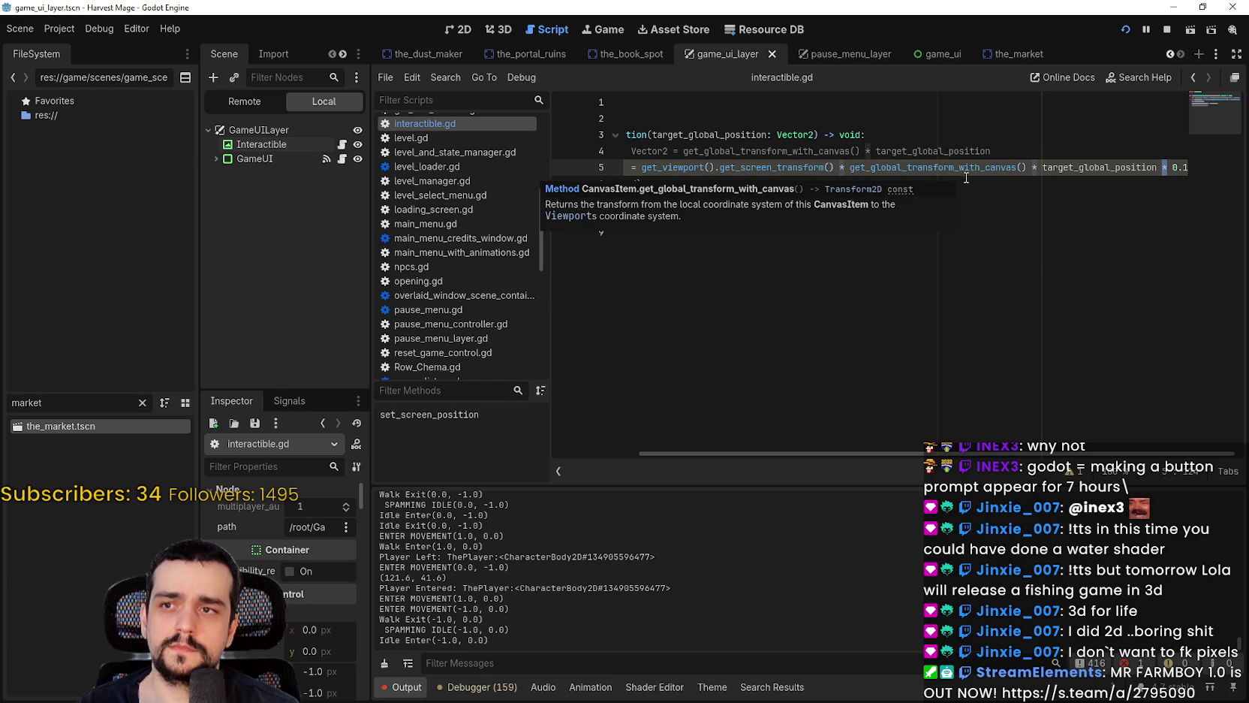
mouse_move(959, 452)
left_mouse_down()
mouse_move(828, 444)
mouse_move(991, 462)
mouse_move(998, 478)
mouse_move(1044, 448)
left_mouse_up()
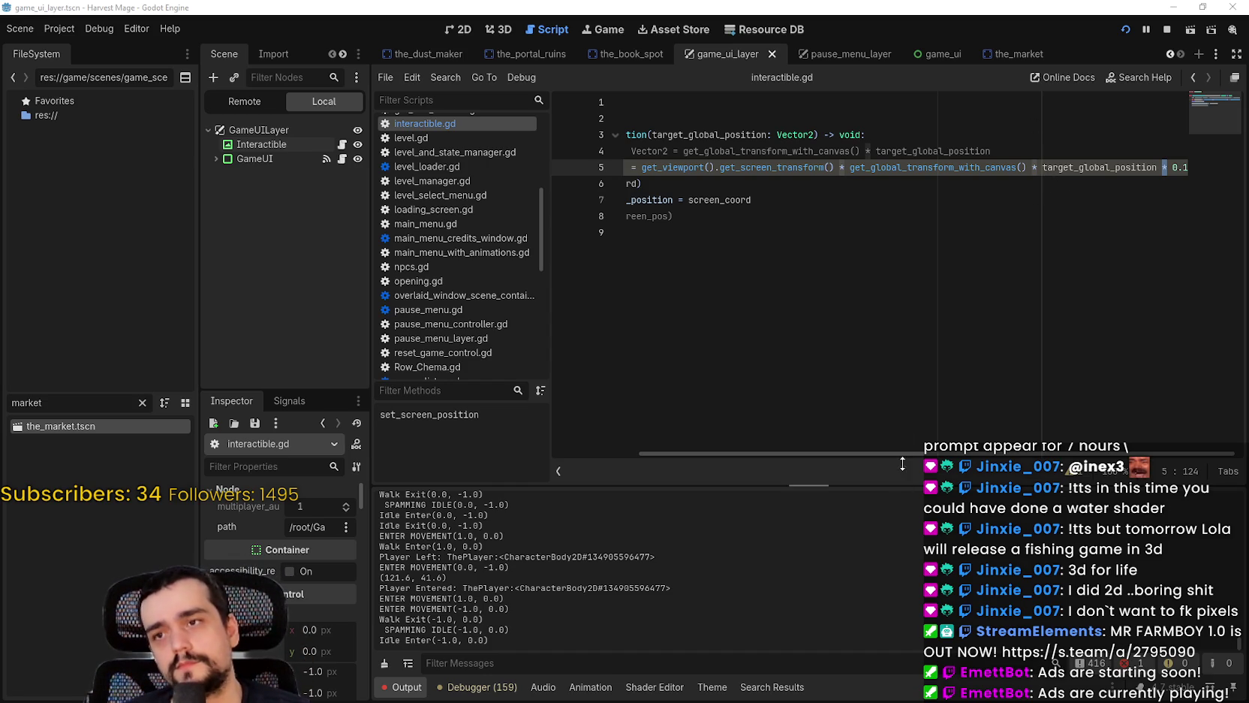
Step: Change the line 5 scale factor to 0.2 and run the game
double_click(1075, 171)
left_click_drag(1075, 171, 1173, 168)
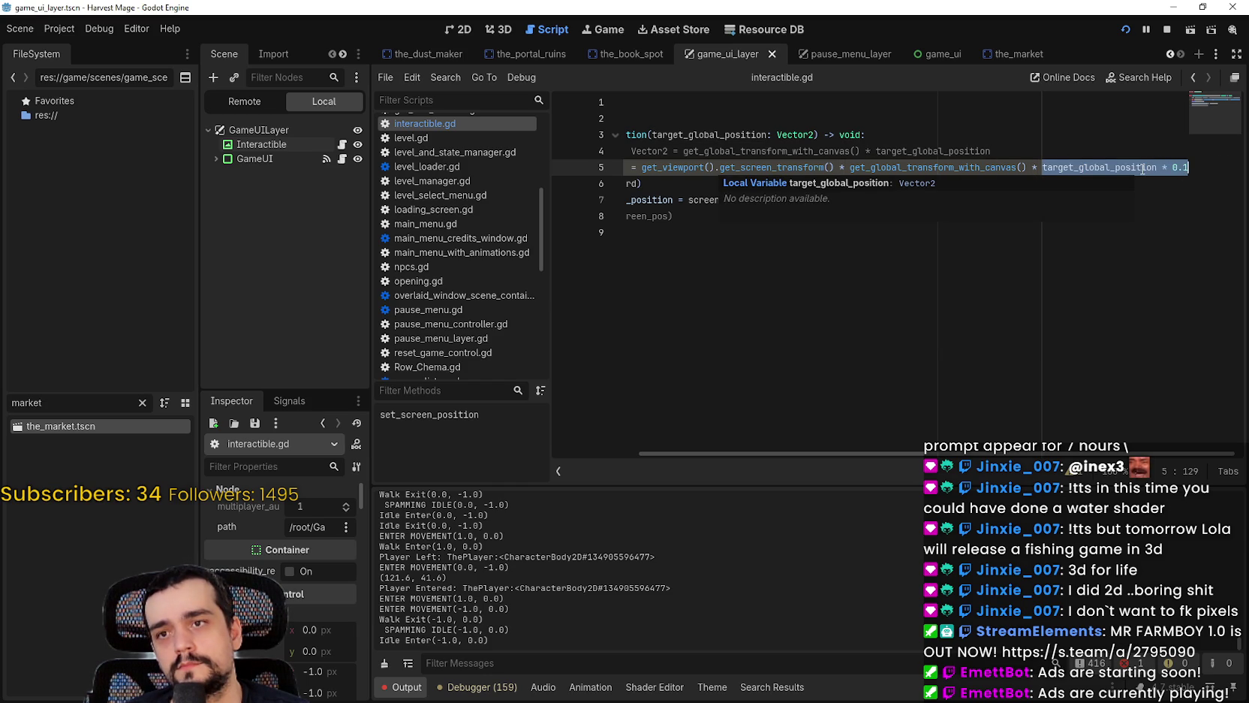
left_click(1141, 168)
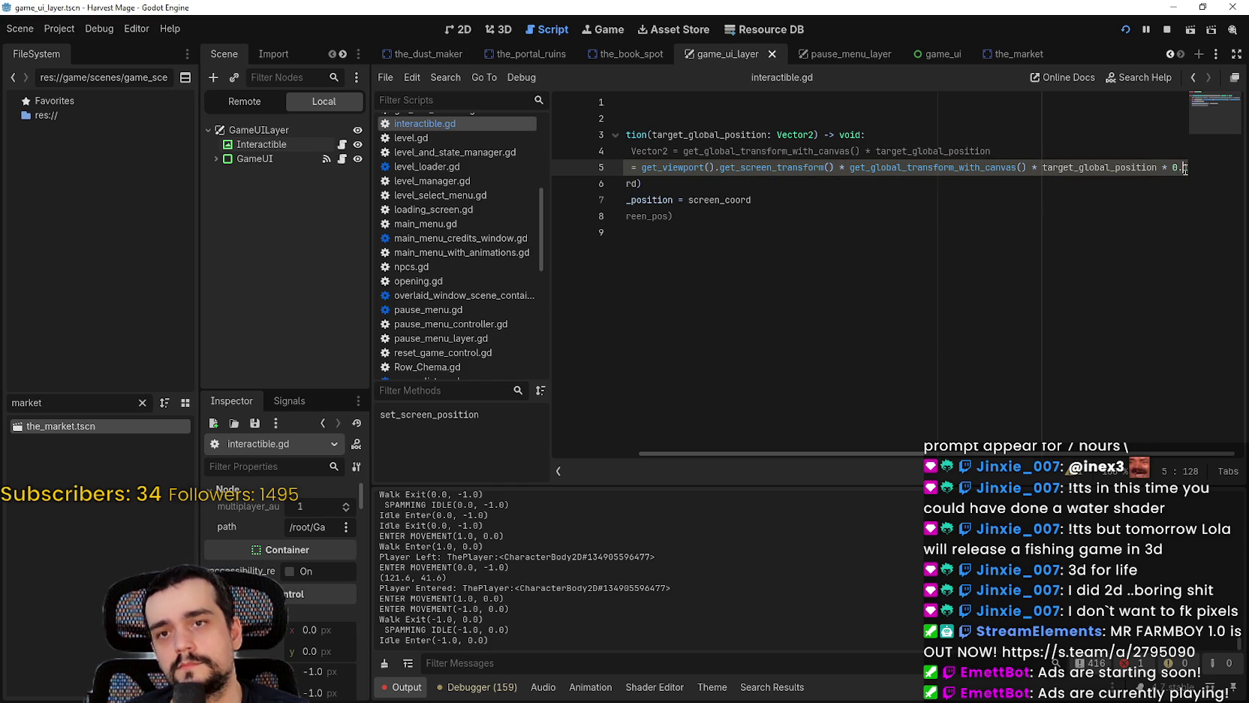
type("2")
key("F5")
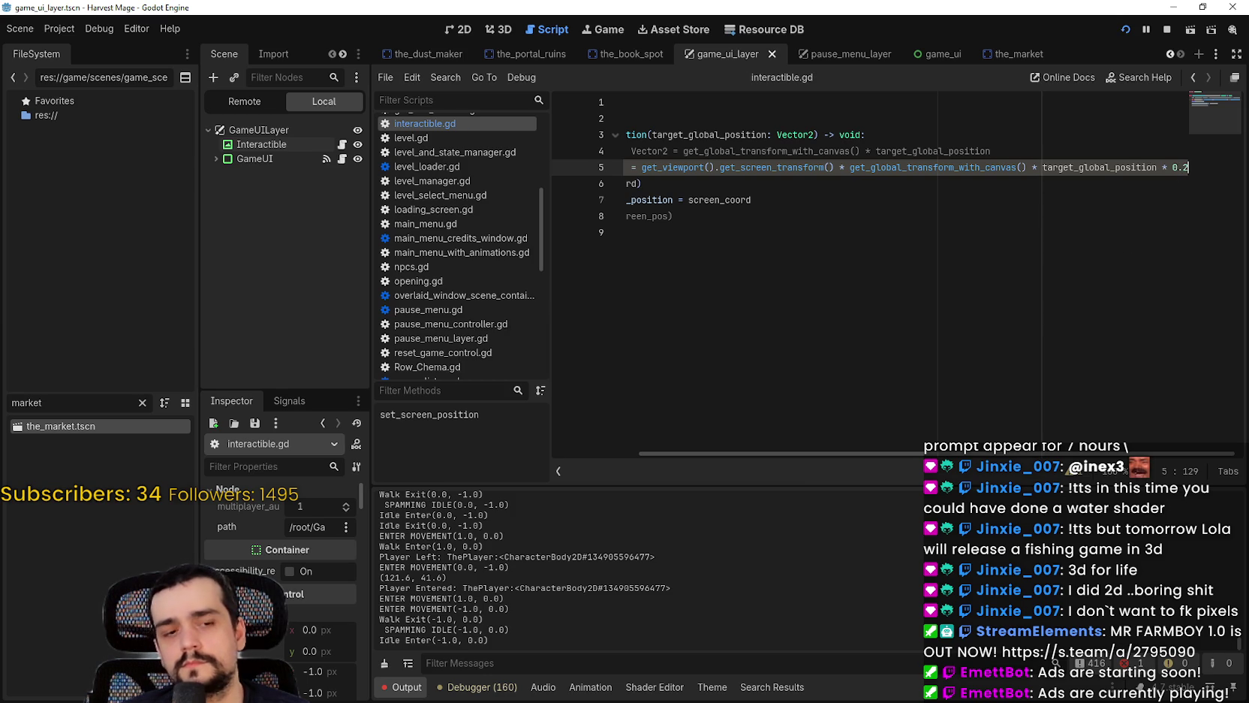
Step: Walk the player to the first chest, then left past the tower up to the potion stall
key("a")
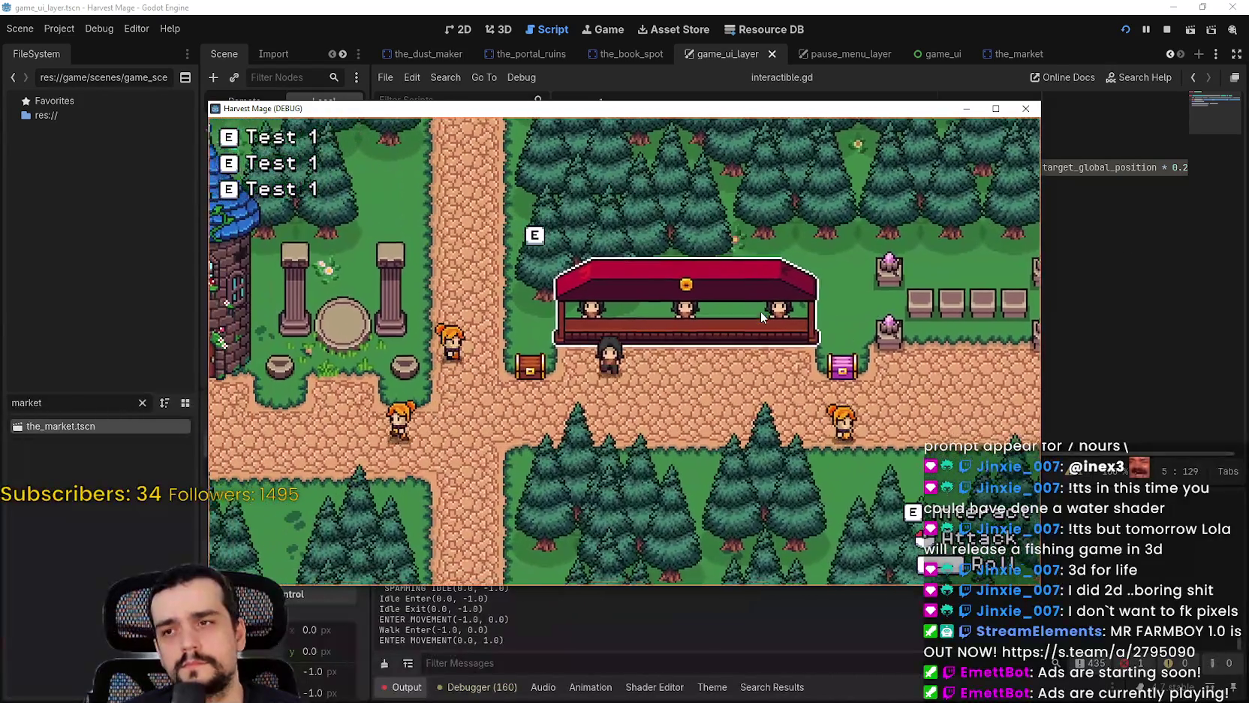
key("a")
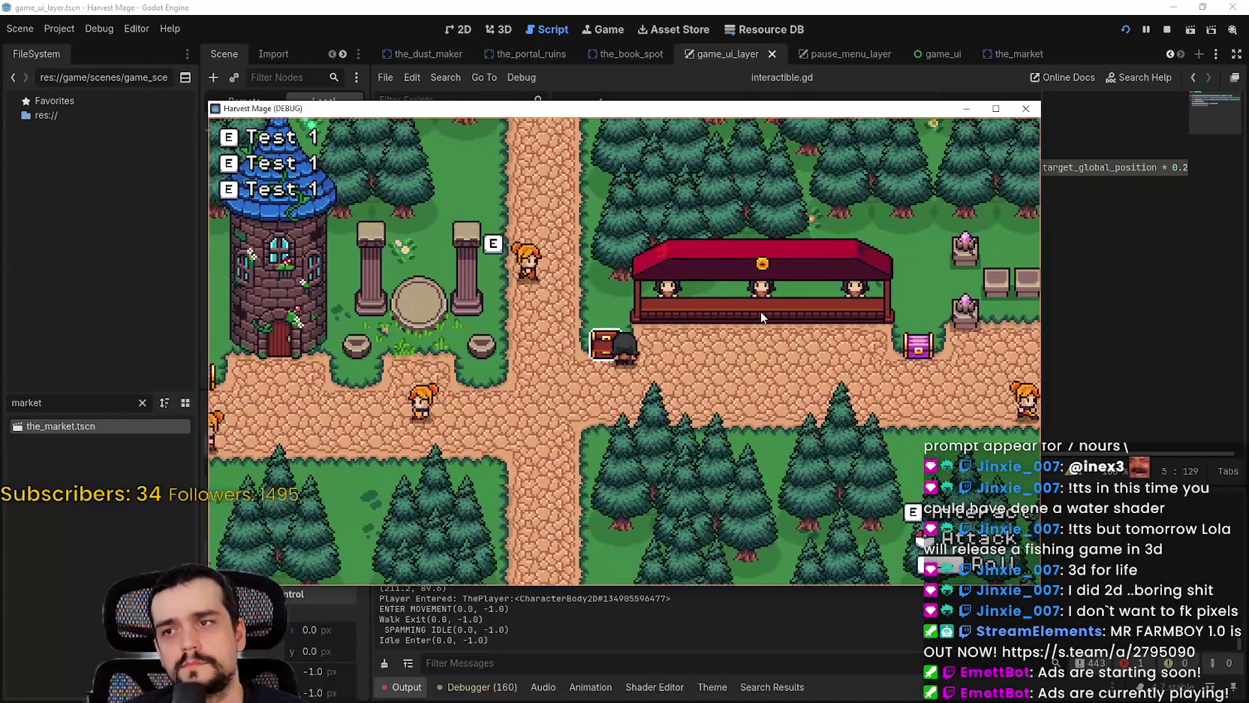
key("a")
key("w")
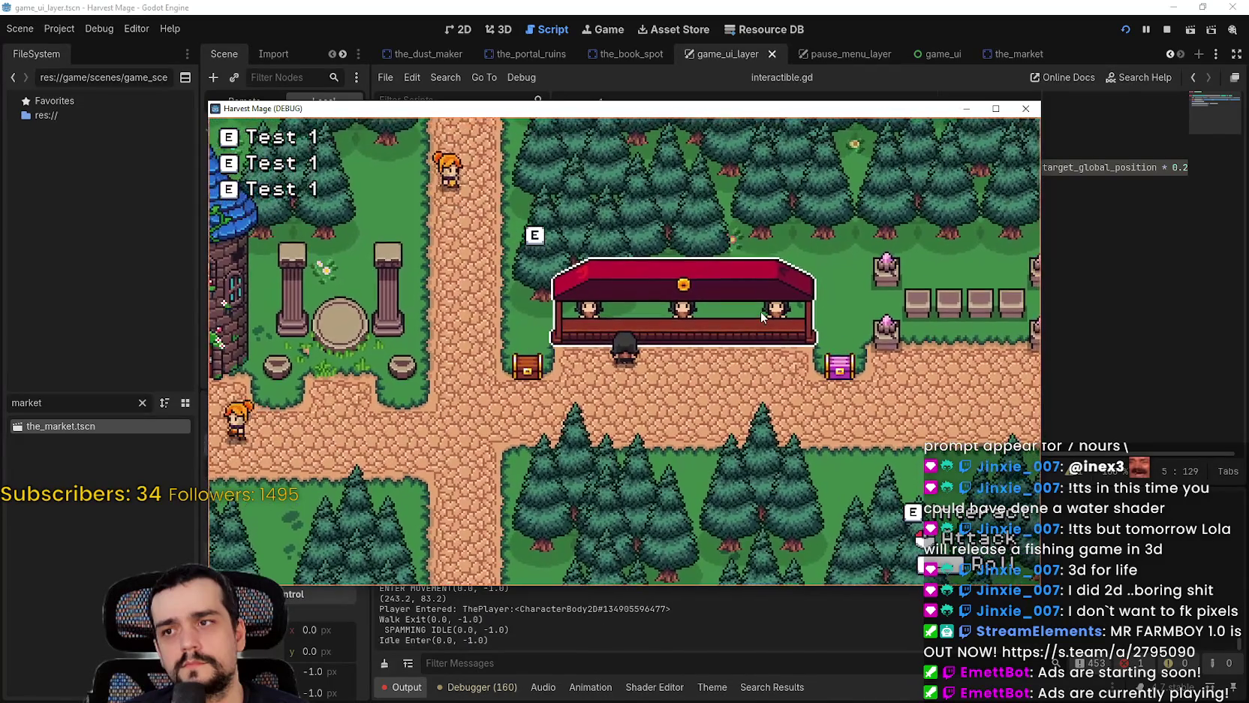
key("s")
key("a")
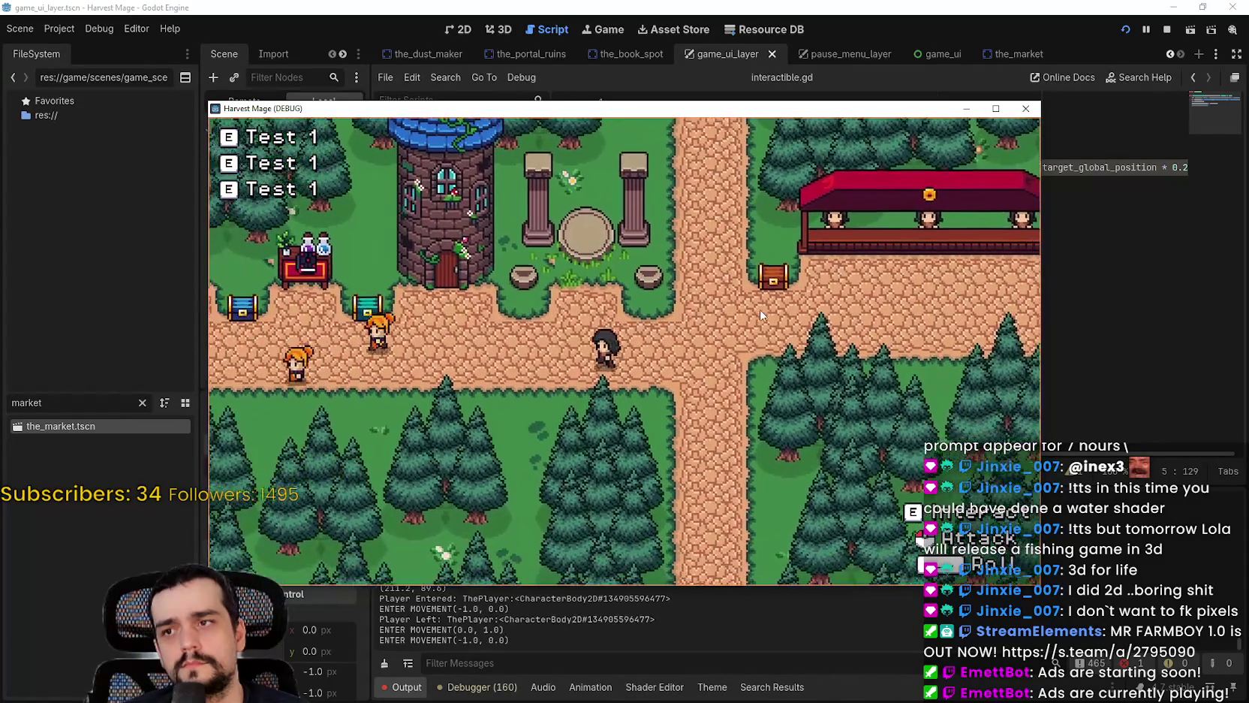
key("w")
key("s")
key("a")
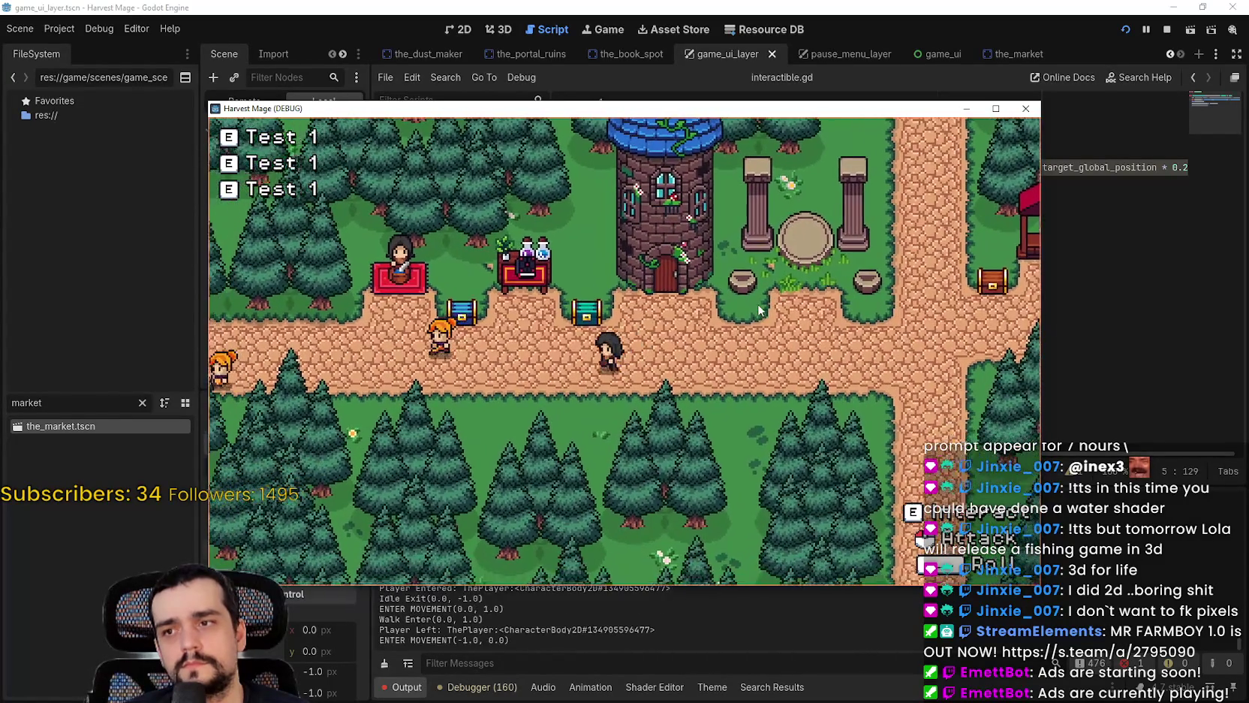
key("w")
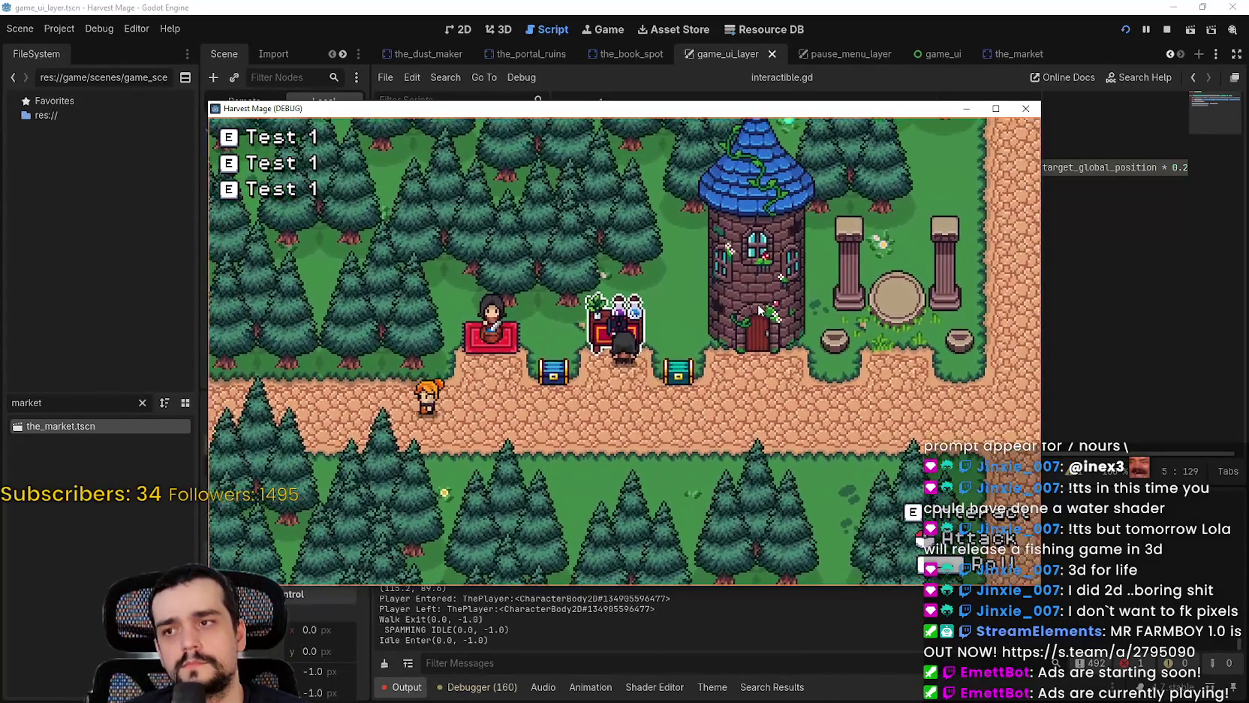
Step: Walk to the red stall, under the potion stall, the second chest, and the market stall
key("s")
key("a")
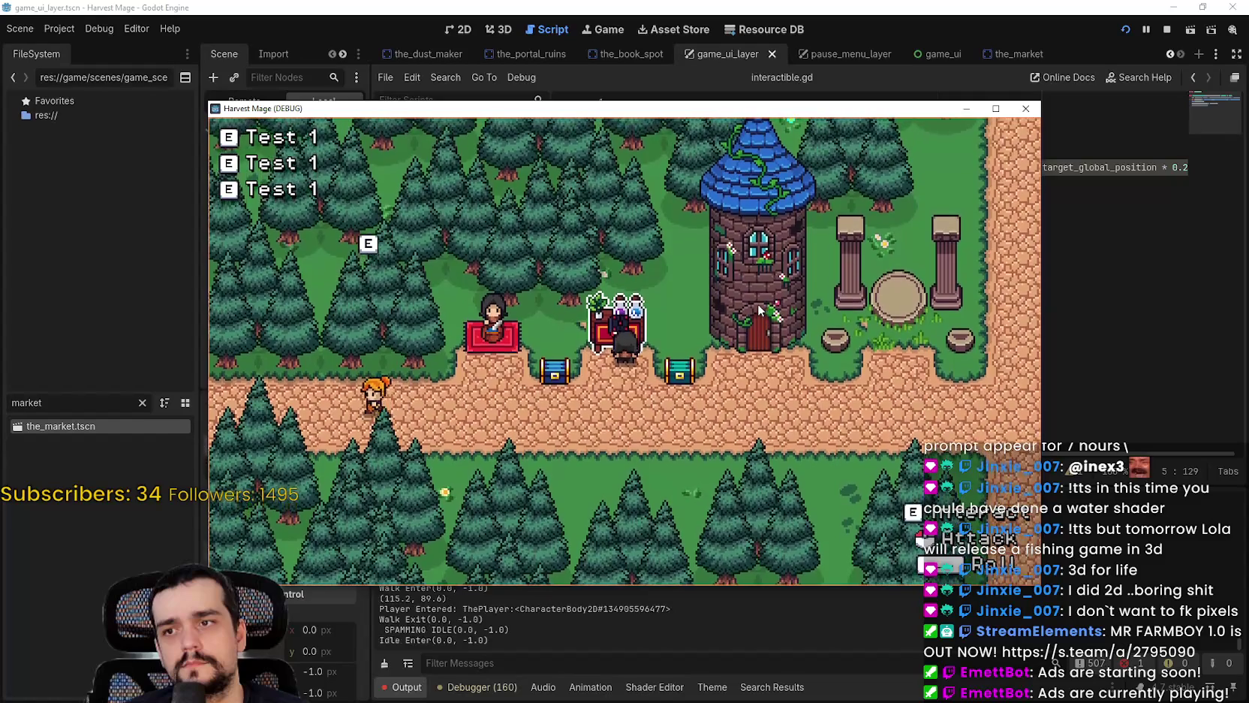
key("w")
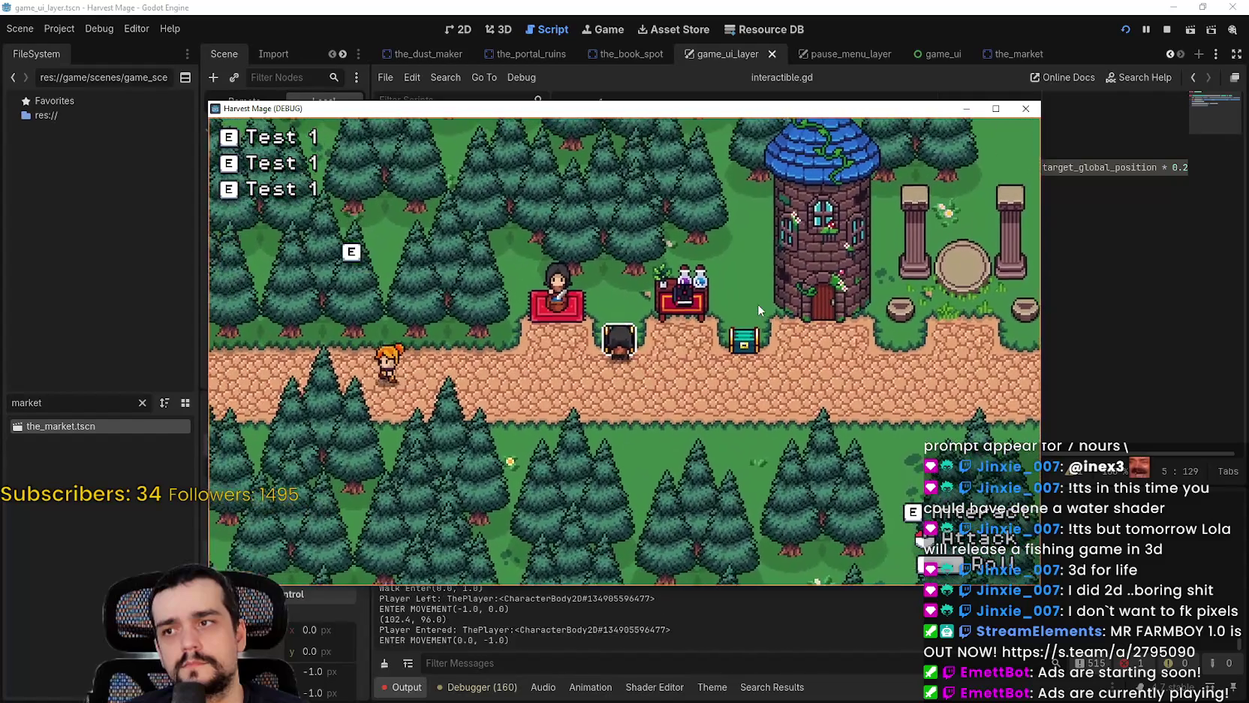
key("a")
key("w")
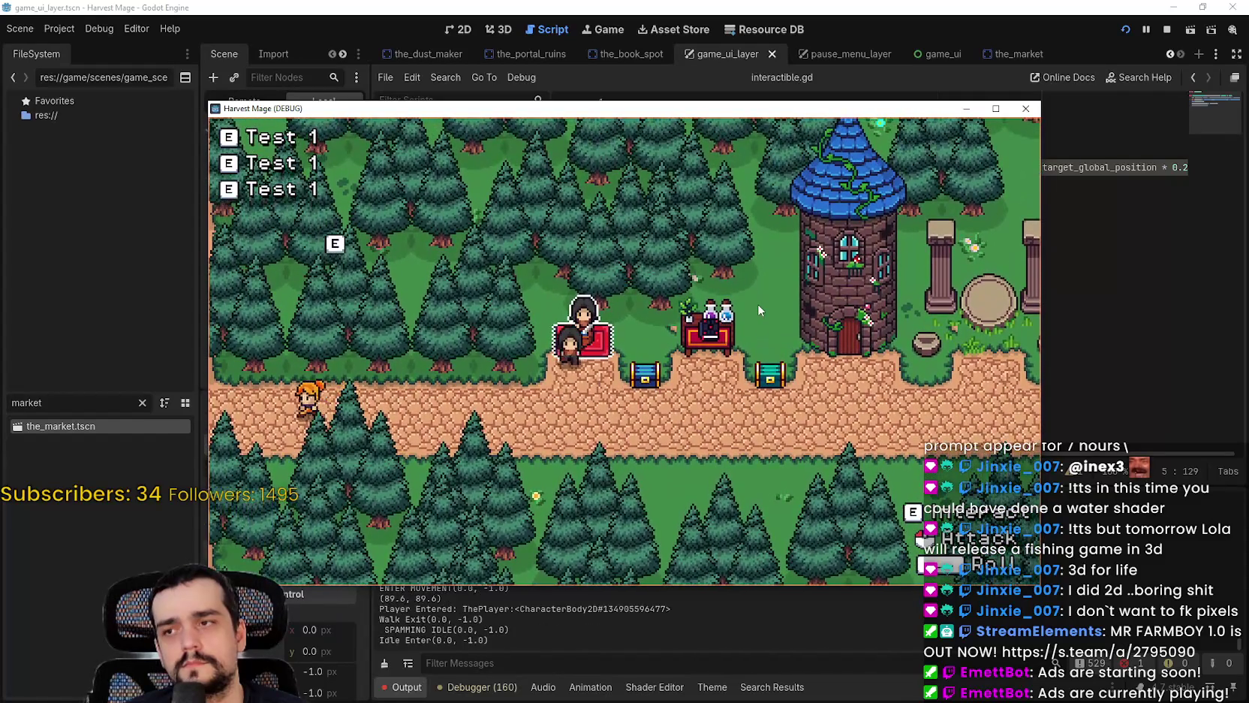
key("d")
key("w")
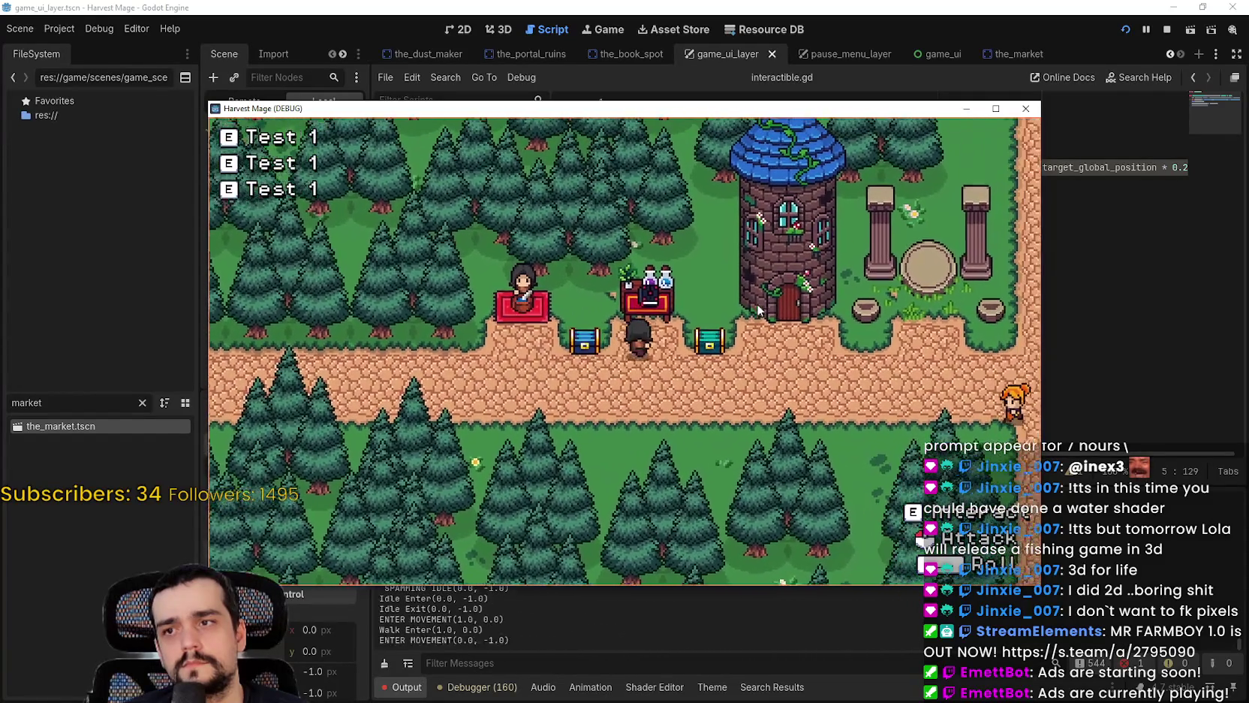
key("d")
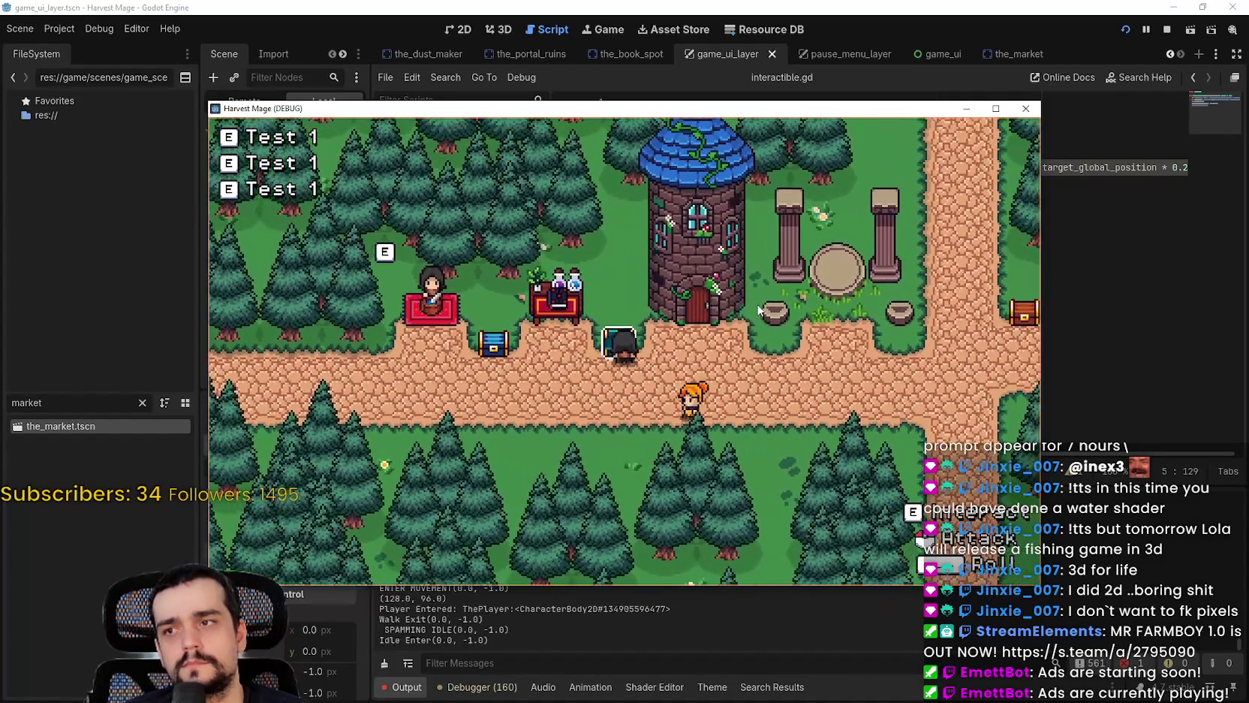
key("s")
key("d")
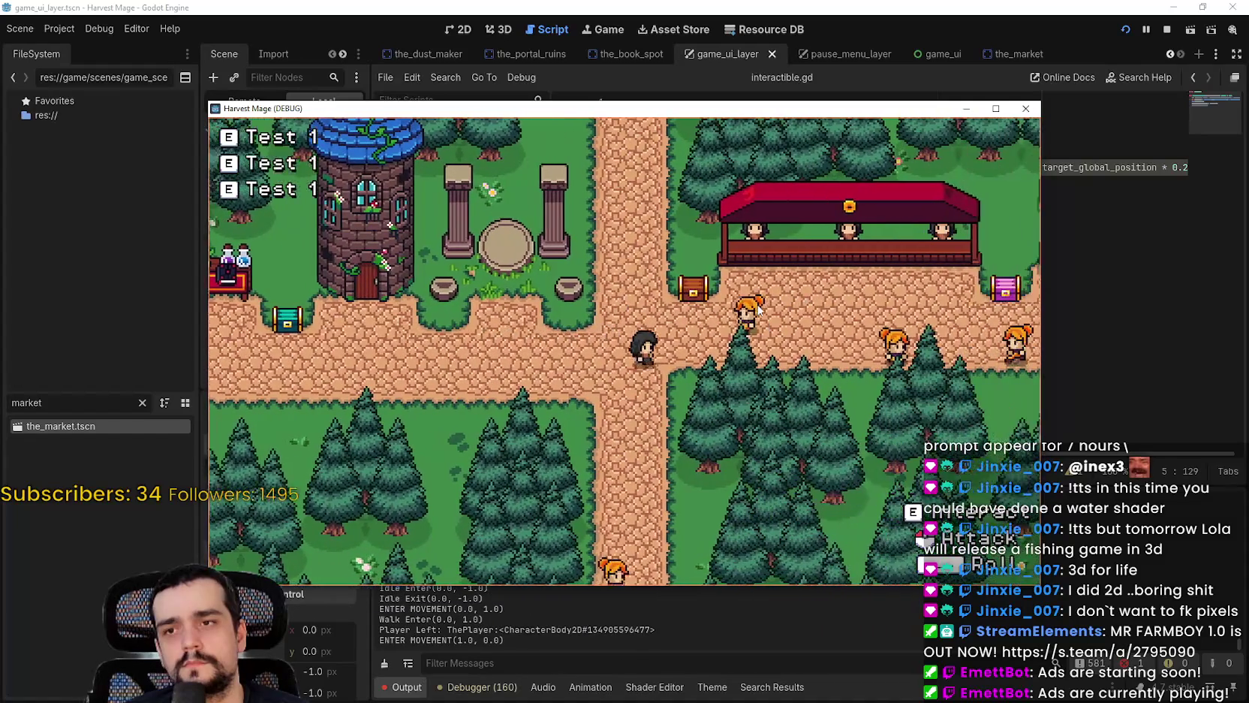
key("w")
key("d")
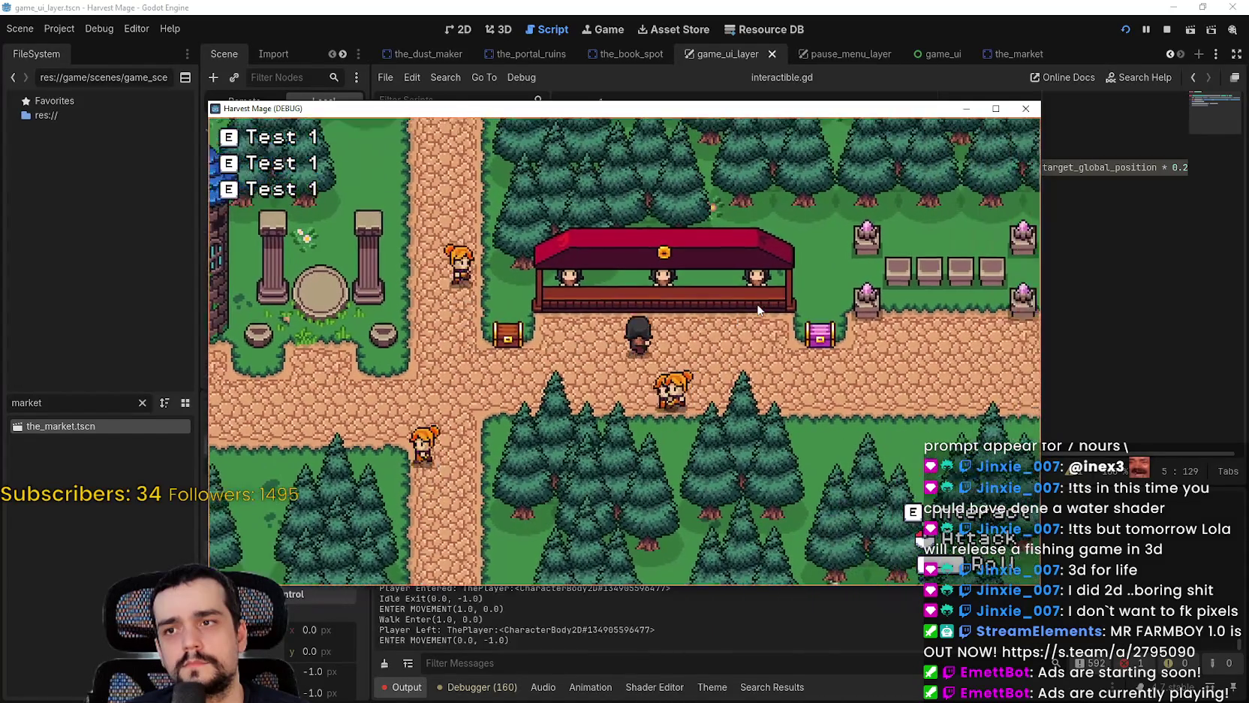
key("w")
key("w")
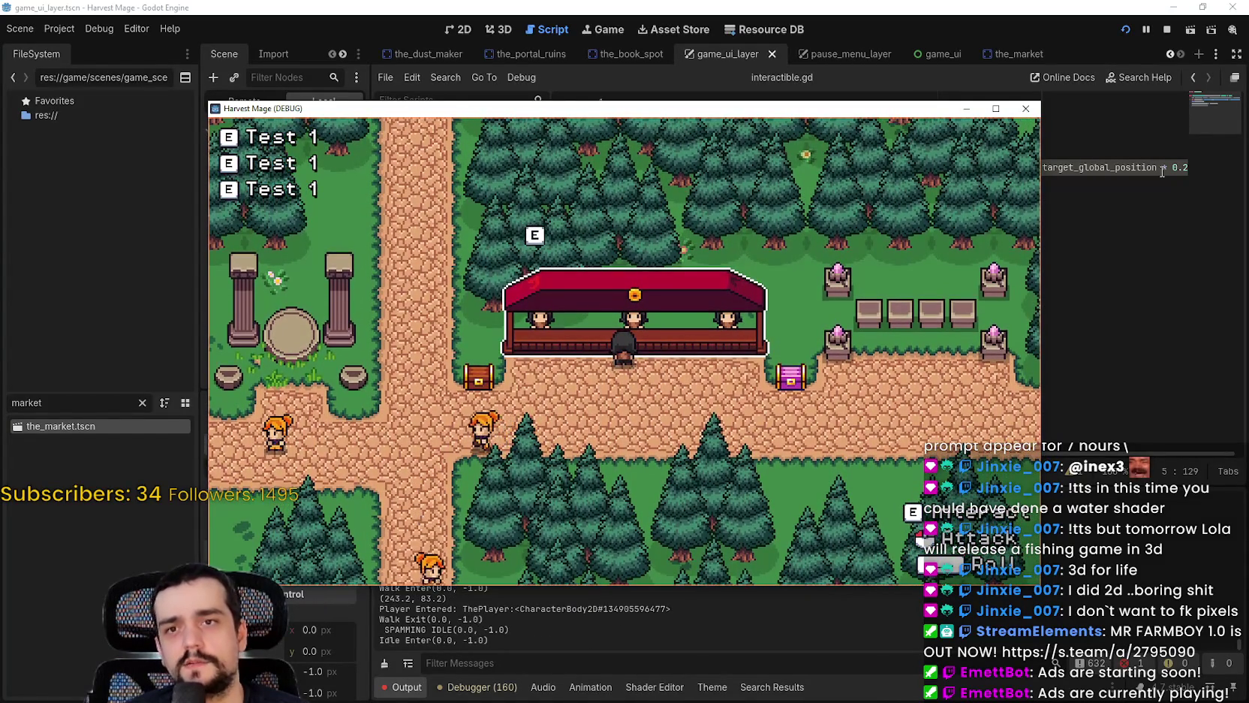
Step: Change the prompt factor on line 5 of interactible.gd from 0.2 to 0.3
left_click(1187, 167)
key("BackSpace")
type("3")
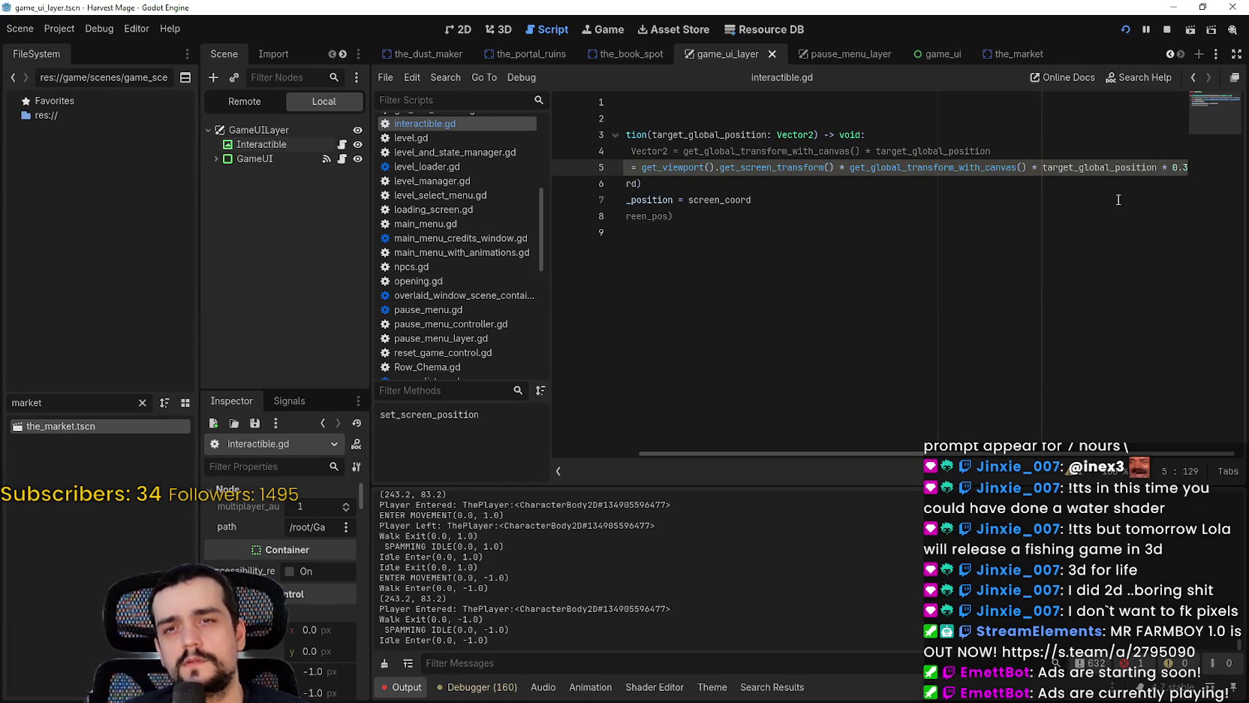
Step: Run the game with the 0.3 factor and walk past the chest and market stall to check the E prompt
key("alt+Tab")
key("w")
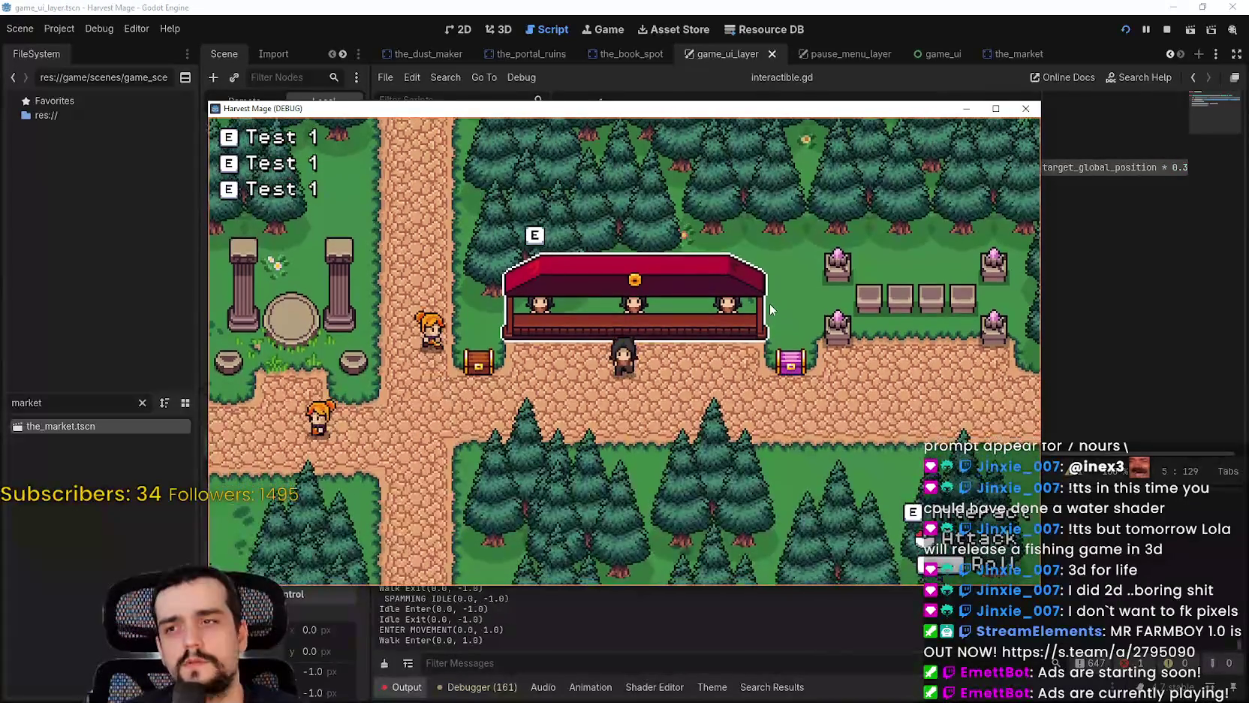
key("s")
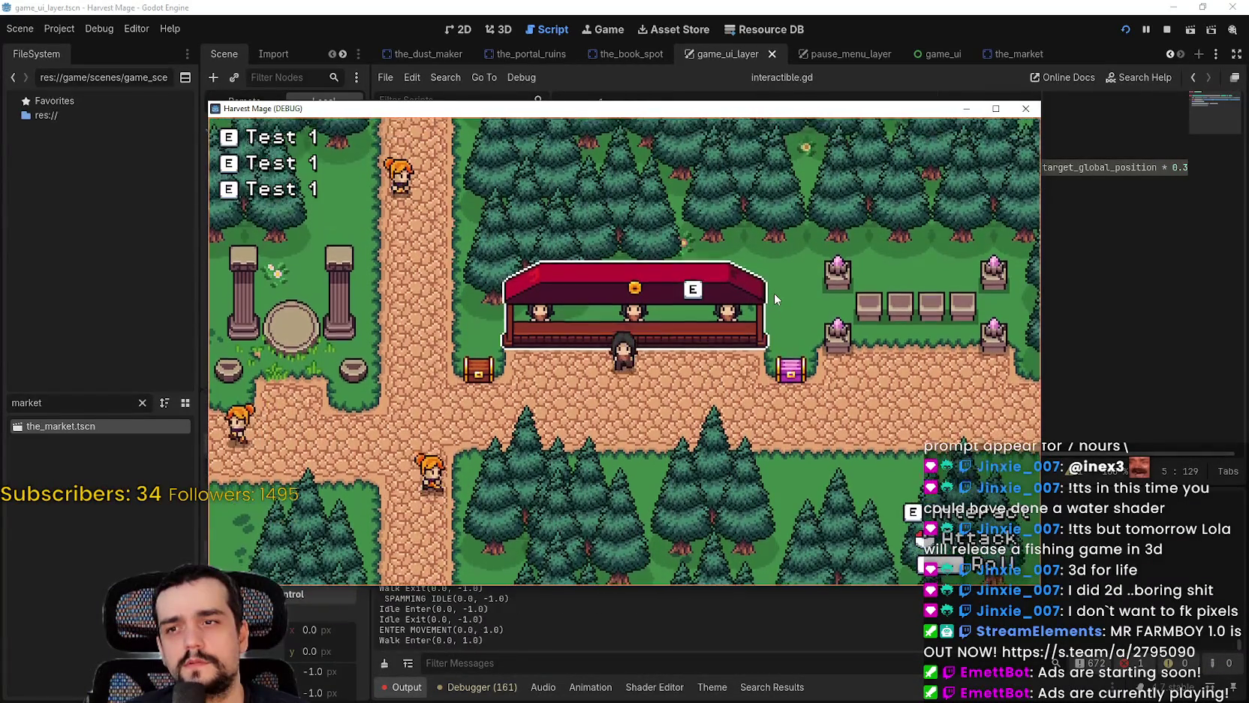
key("a")
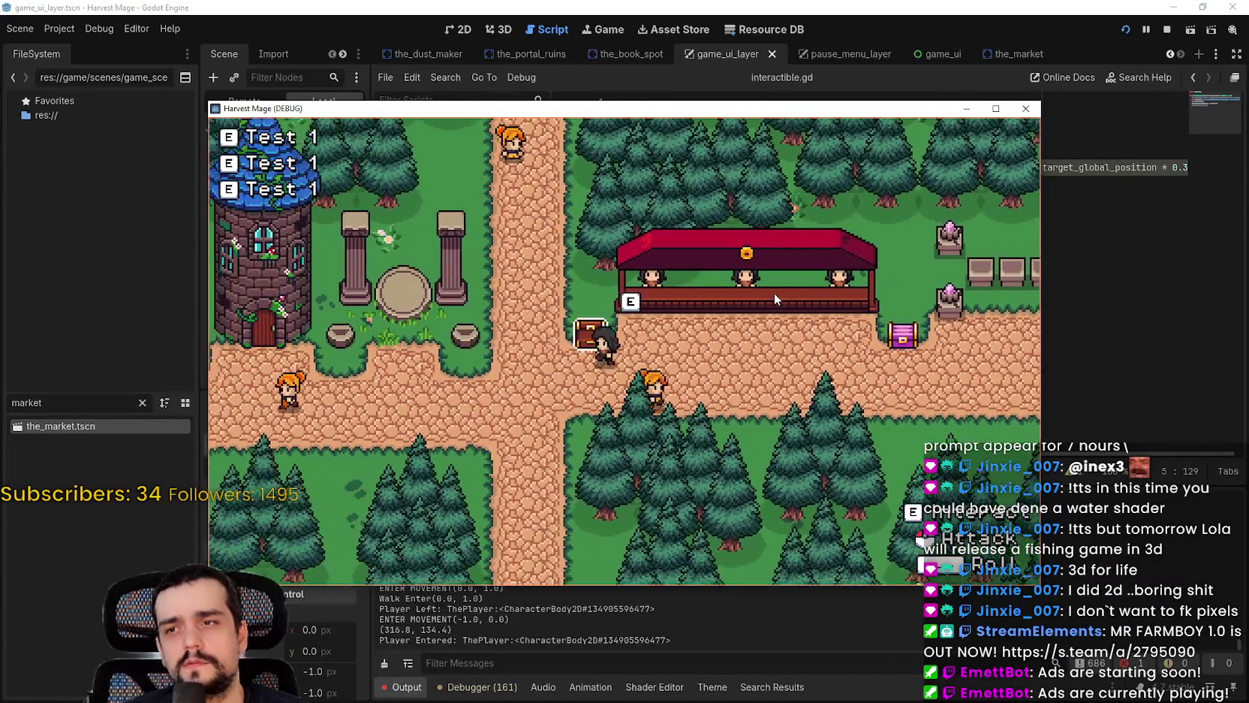
key("d")
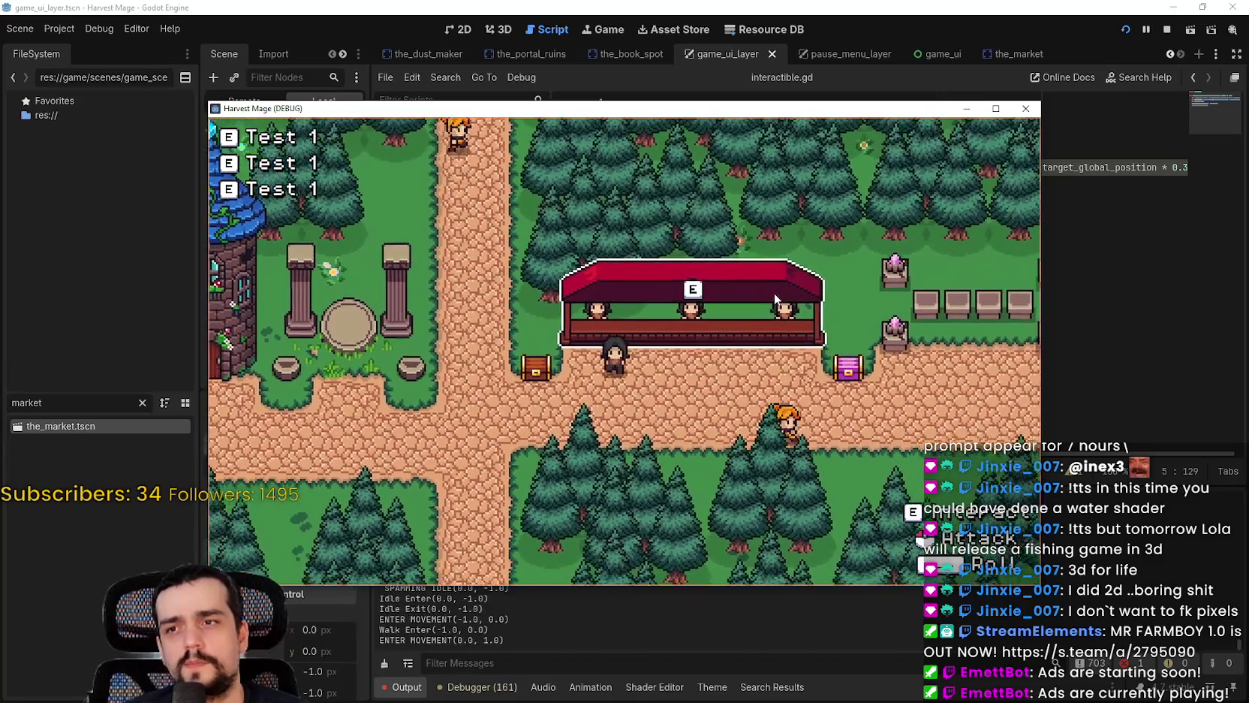
key("a")
key("s")
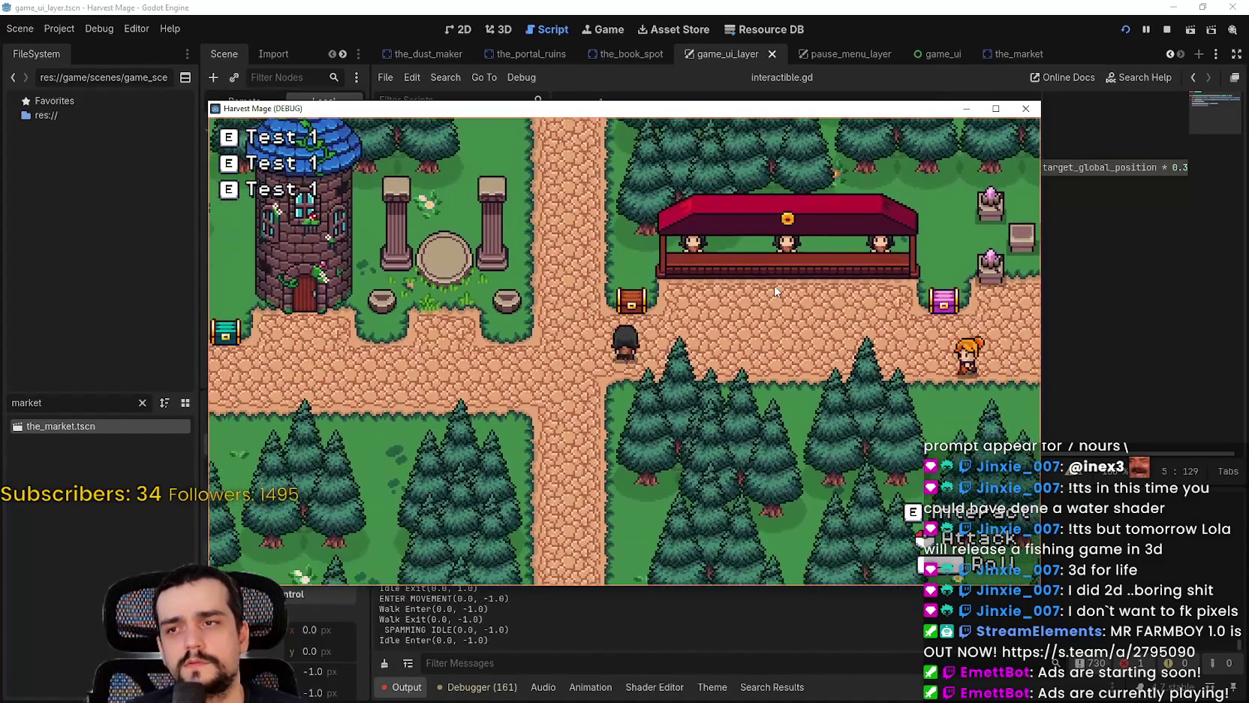
key("w")
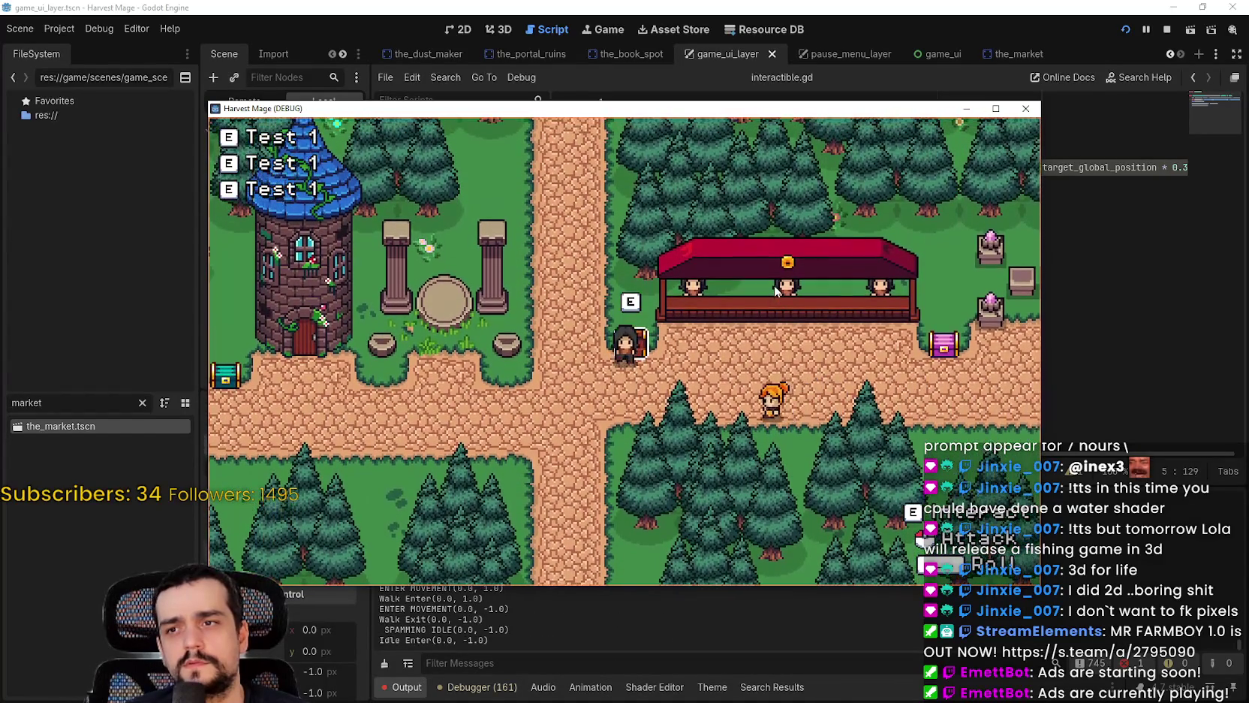
key("a")
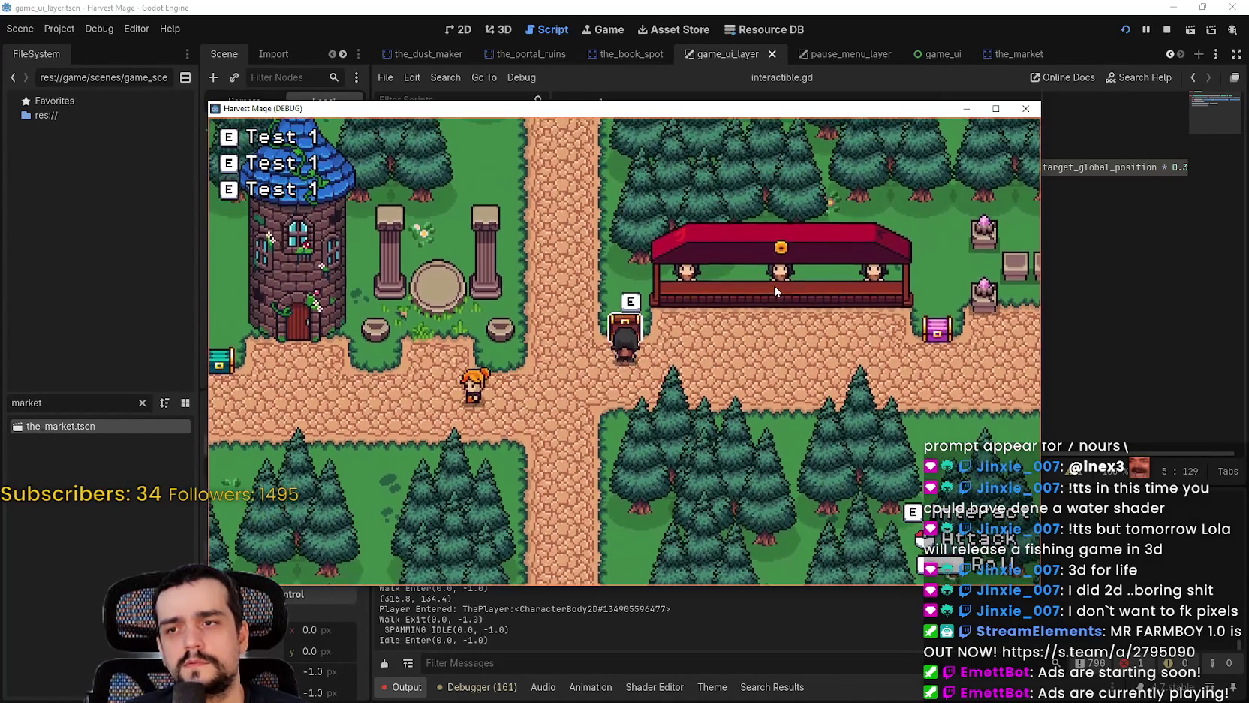
key("a")
Step: Continue the 0.3 playtest through the pillar portal and tower area, back to the market stall
key("d")
key("s")
key("space")
key("d")
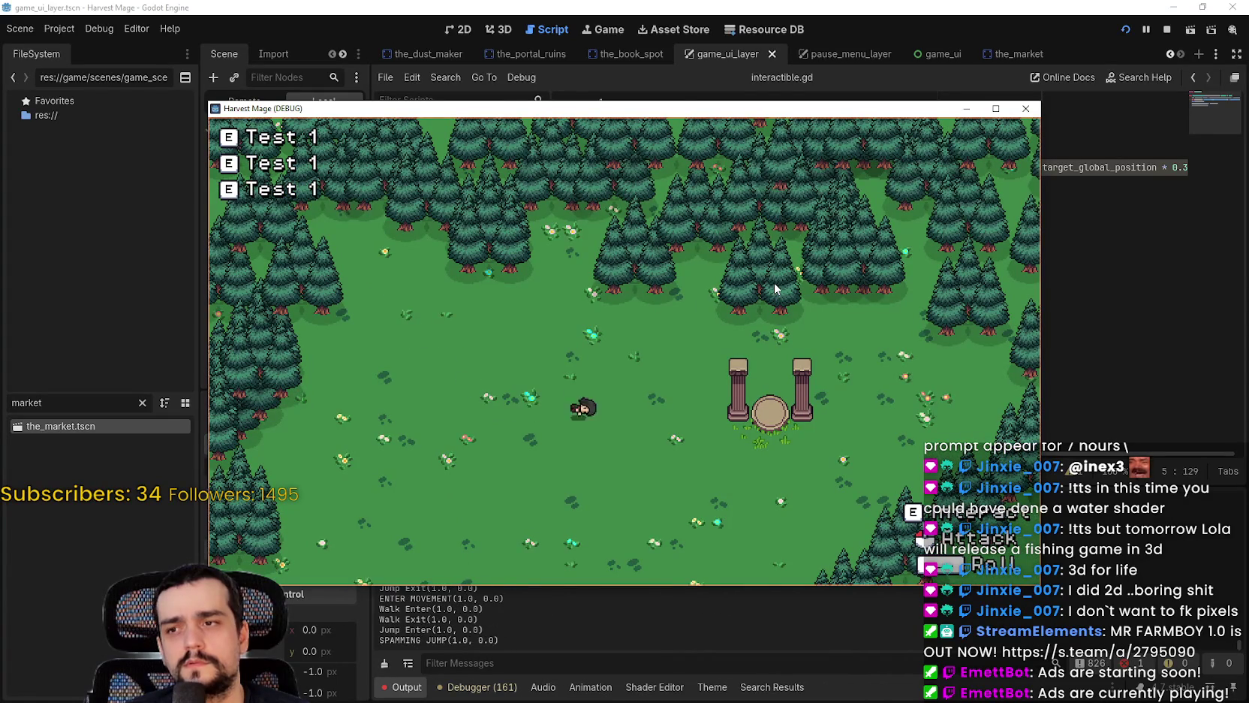
key("w")
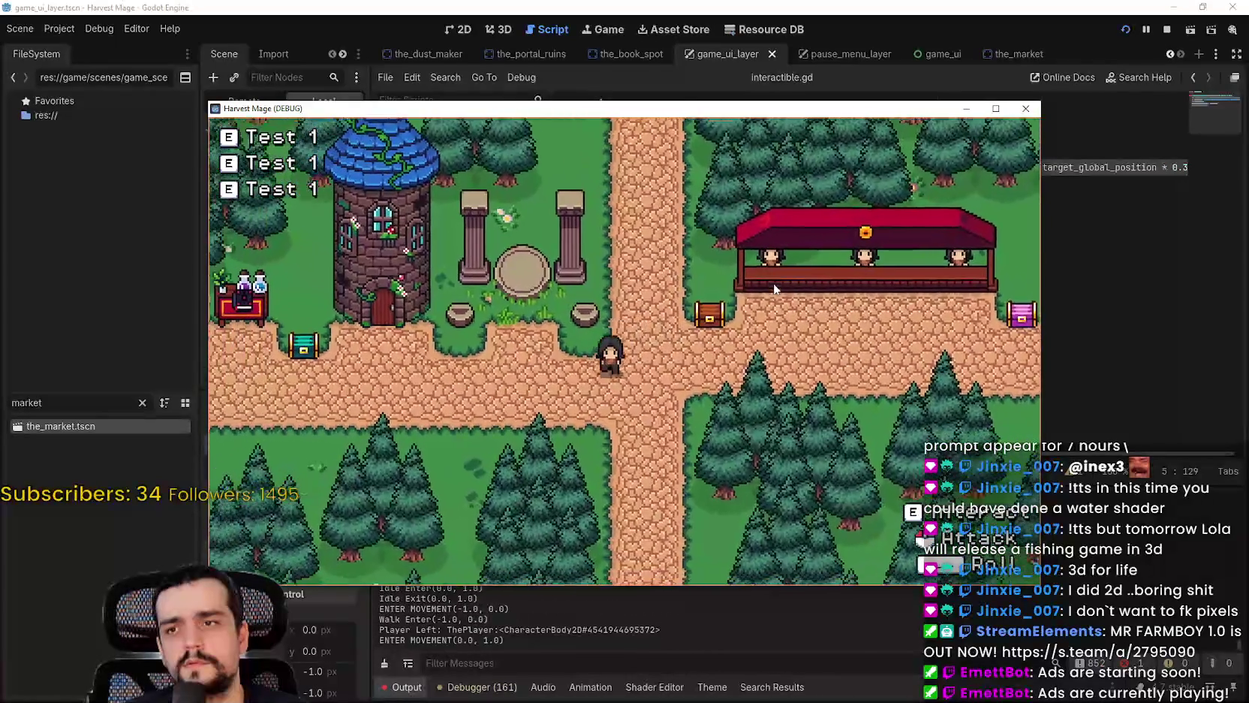
key("a")
key("s")
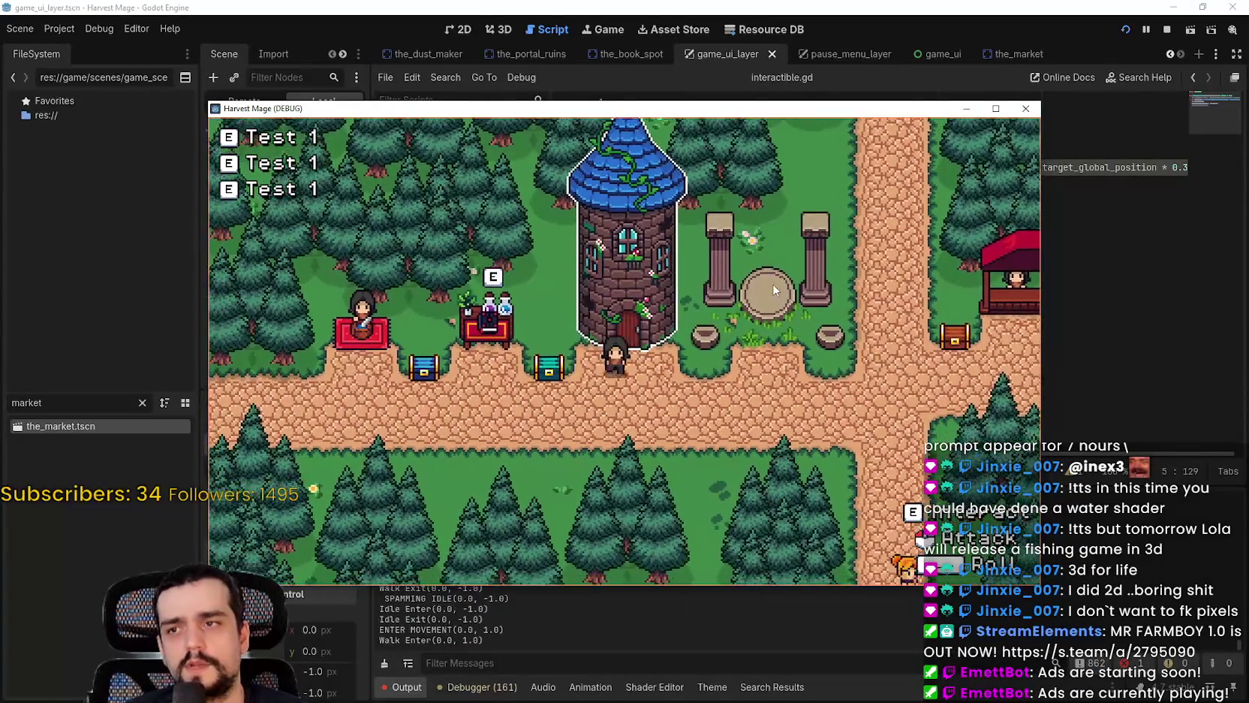
key("w")
key("s")
key("d")
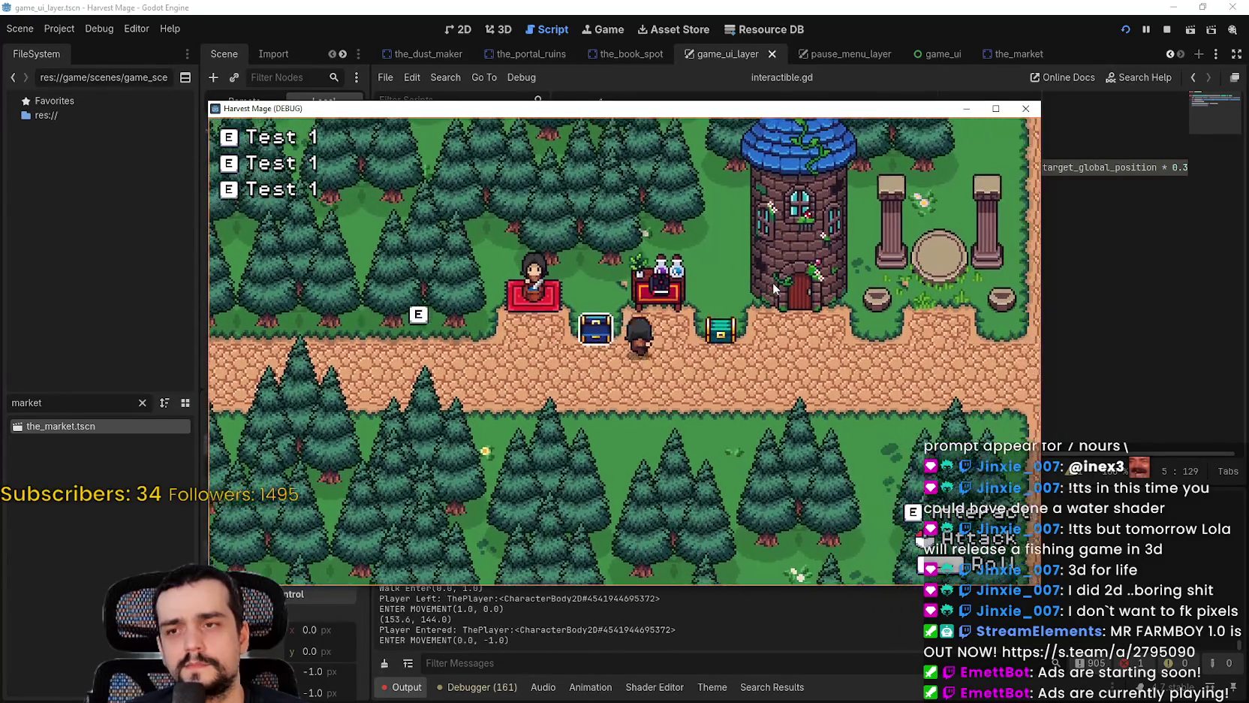
key("space")
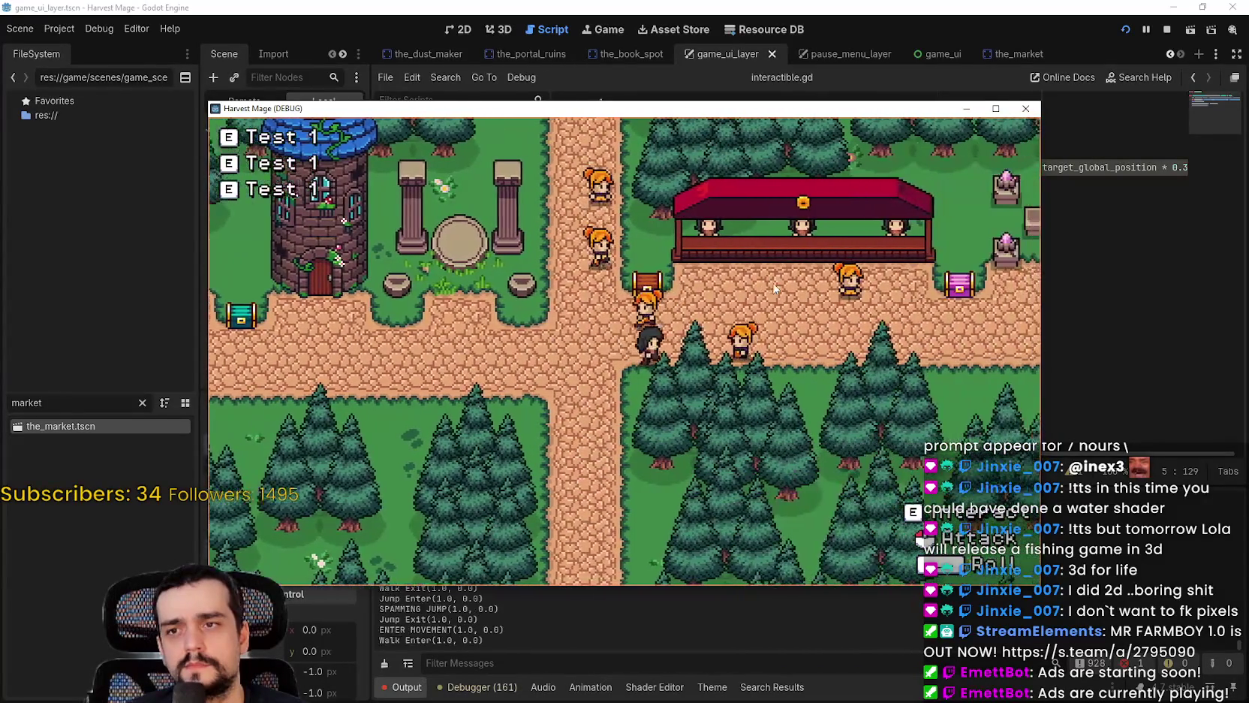
key("s")
key("w")
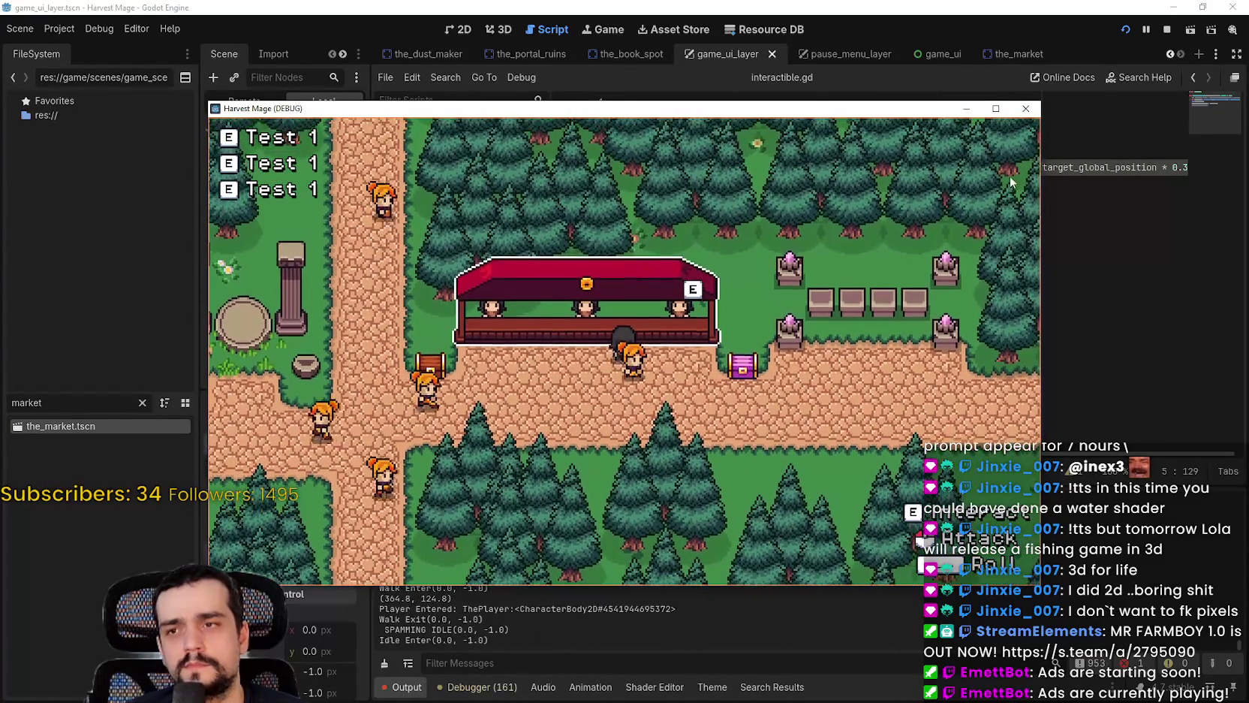
left_click(1191, 163)
Step: Set the line 5 factor to 0.25, save the script, and relaunch the game
type("25")
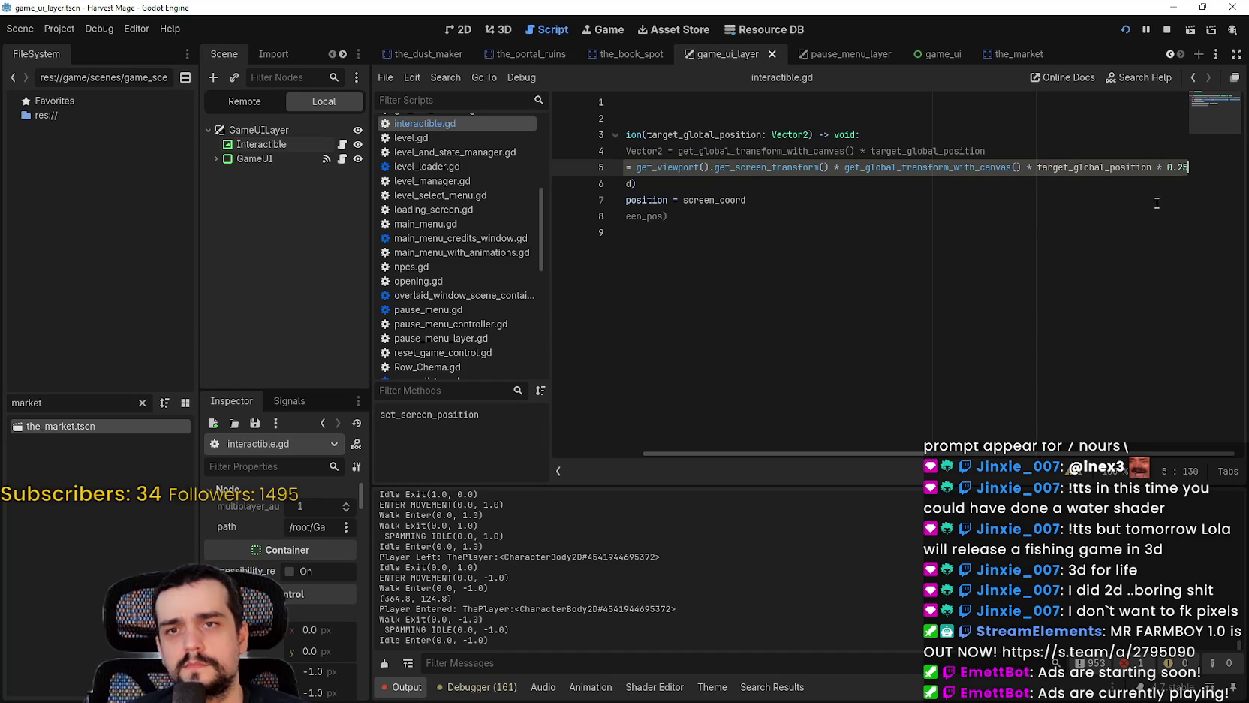
key("ctrl+s")
key("alt+Tab")
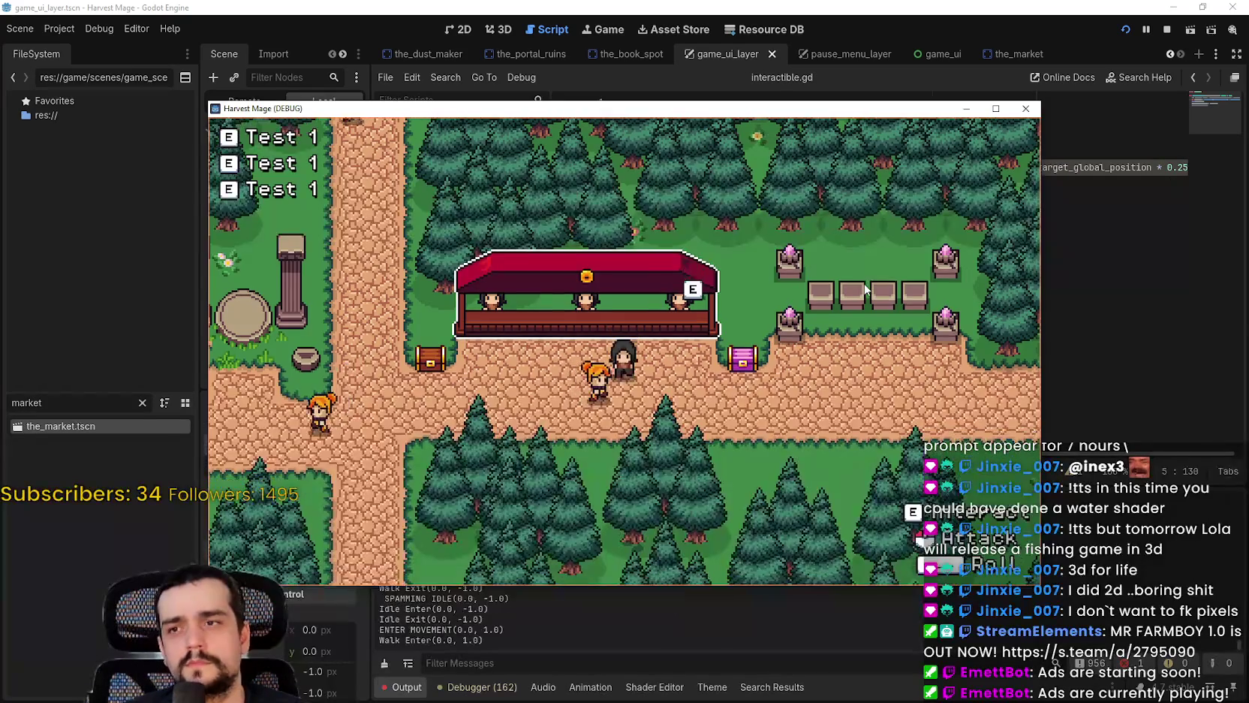
key("a")
key("s")
key("a")
key("w")
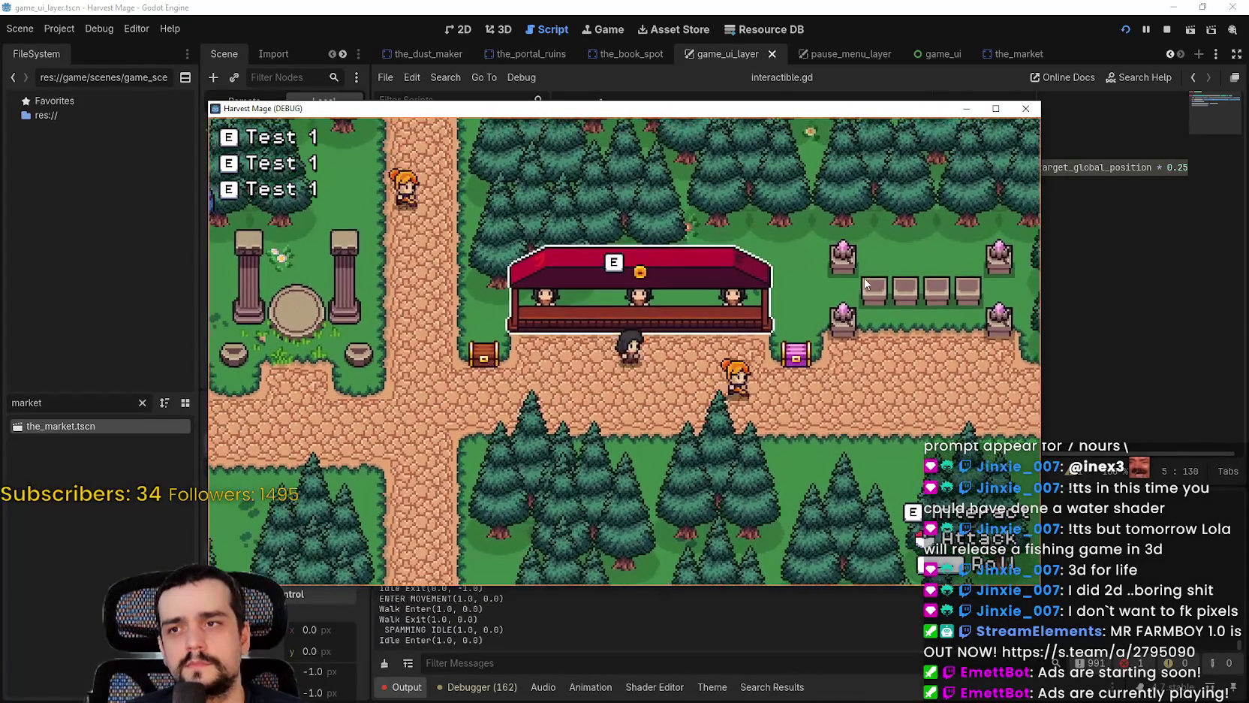
Step: Maximize the game window, walk between the stall, chest and crossroads checking the E prompt, then stop the game
left_click(996, 109)
key("s")
key("w")
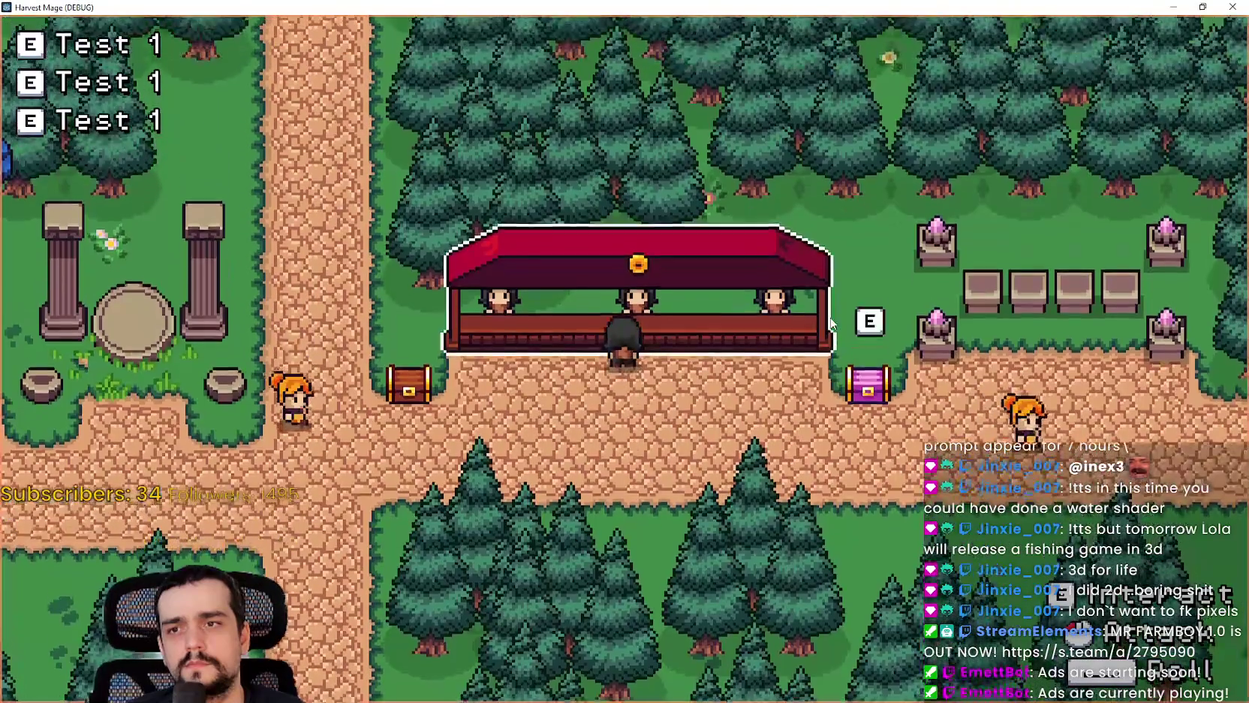
key("s")
key("a")
key("a")
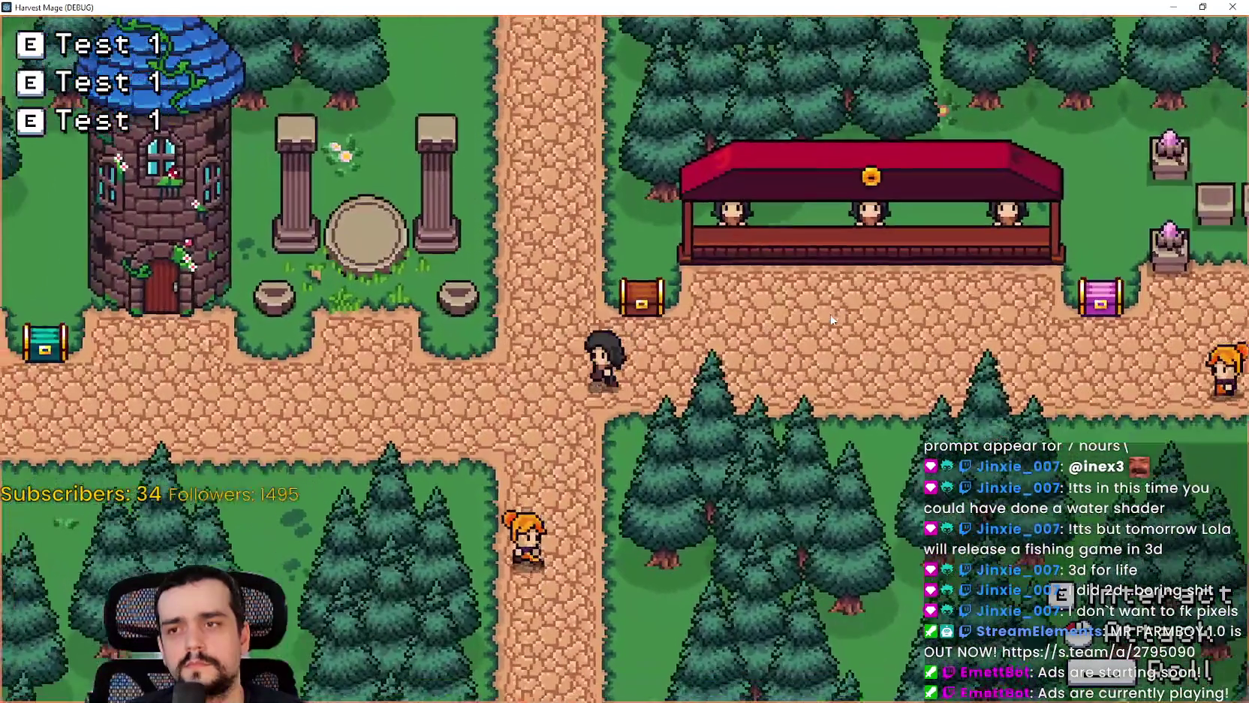
key("a")
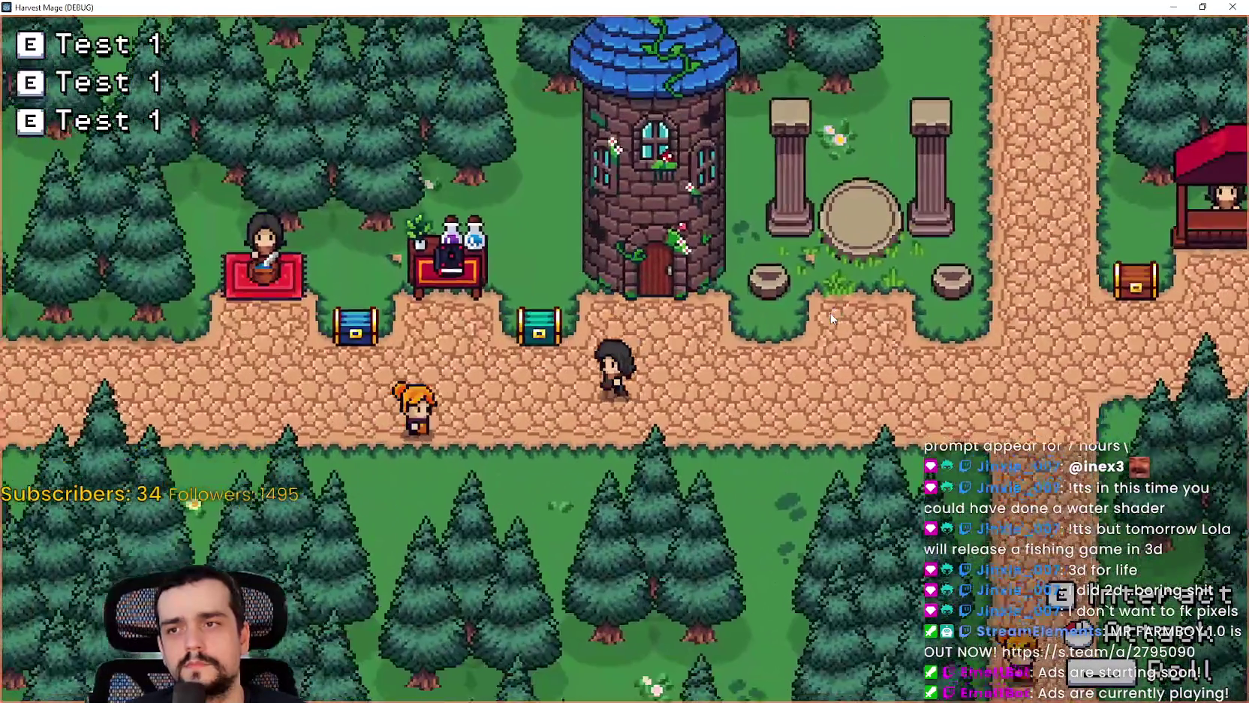
key("a")
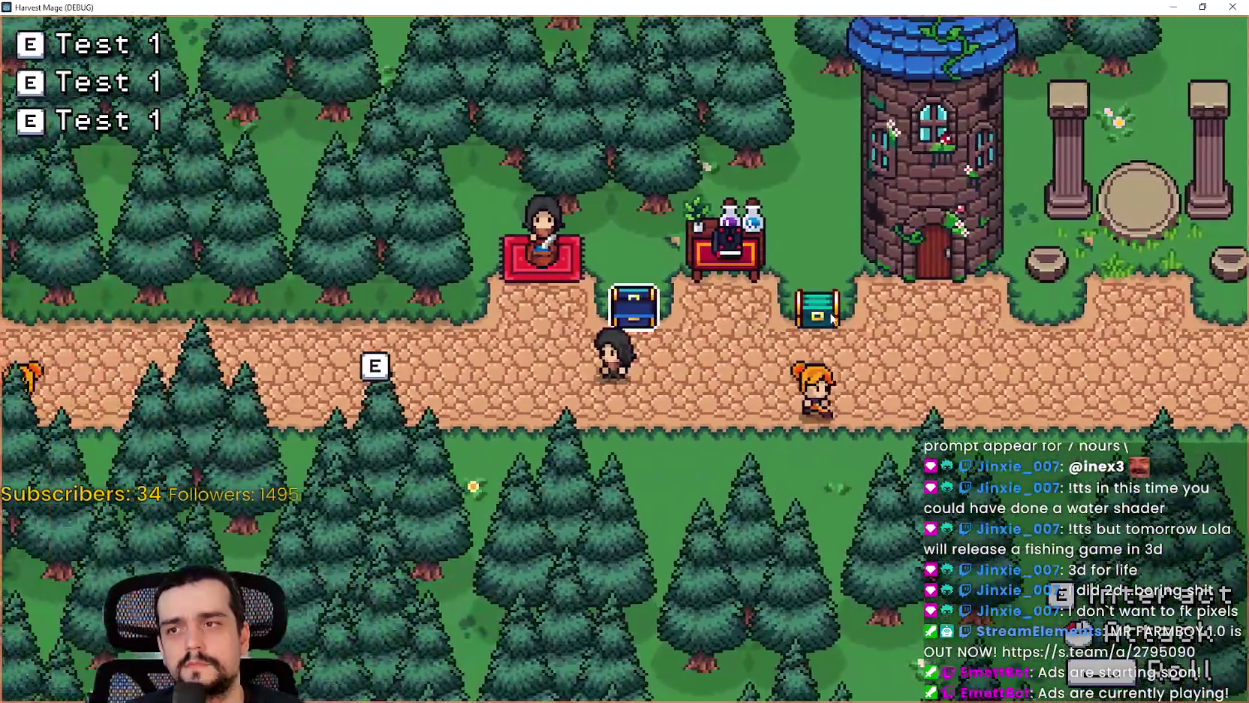
key("w")
key("d")
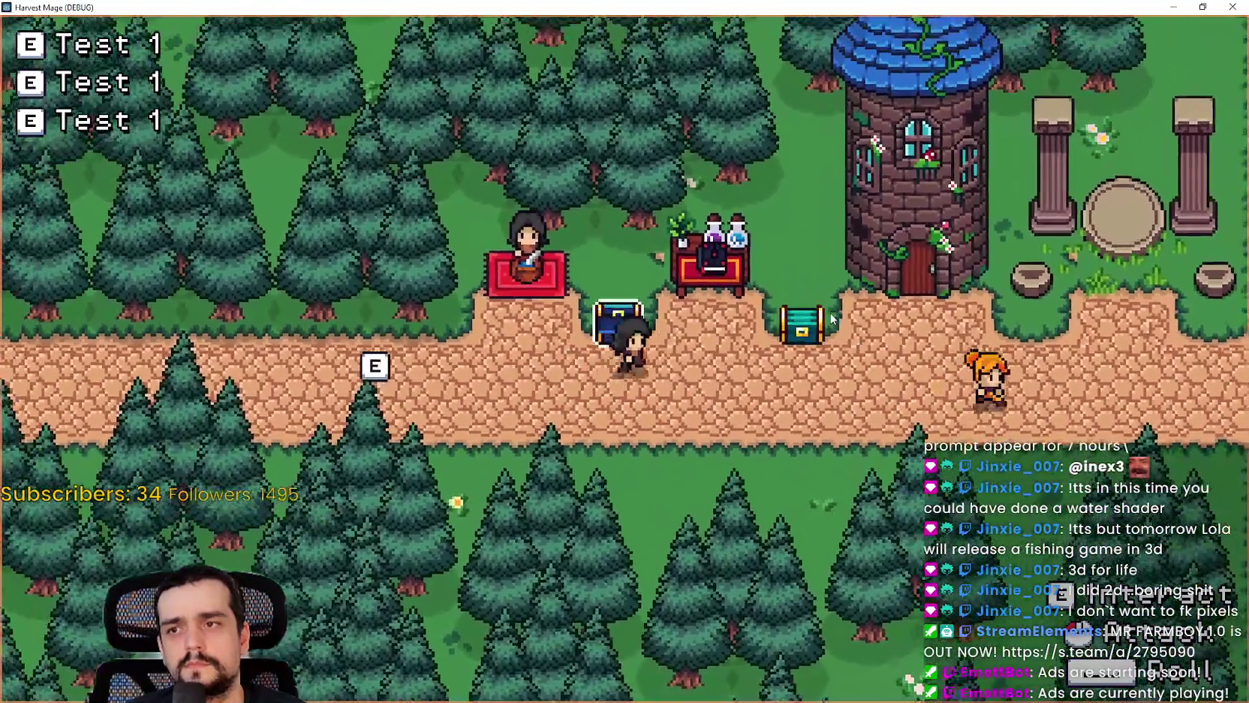
key("d")
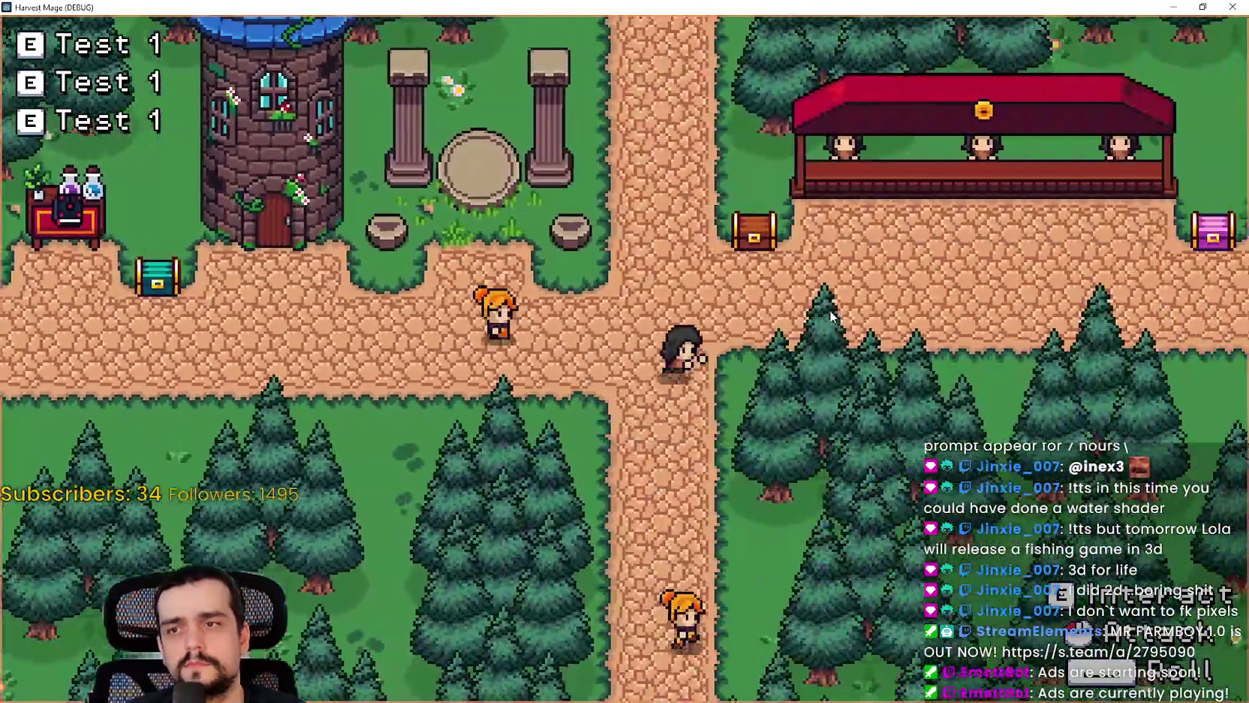
key("d")
key("w")
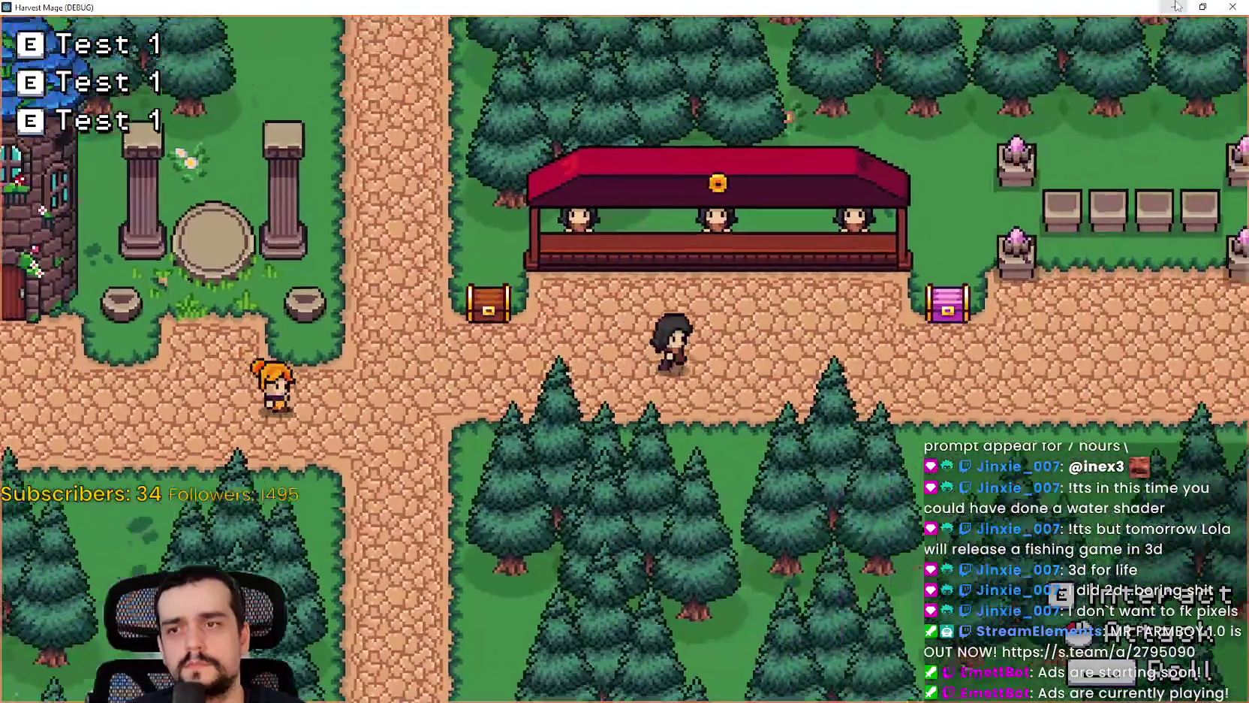
key("F8")
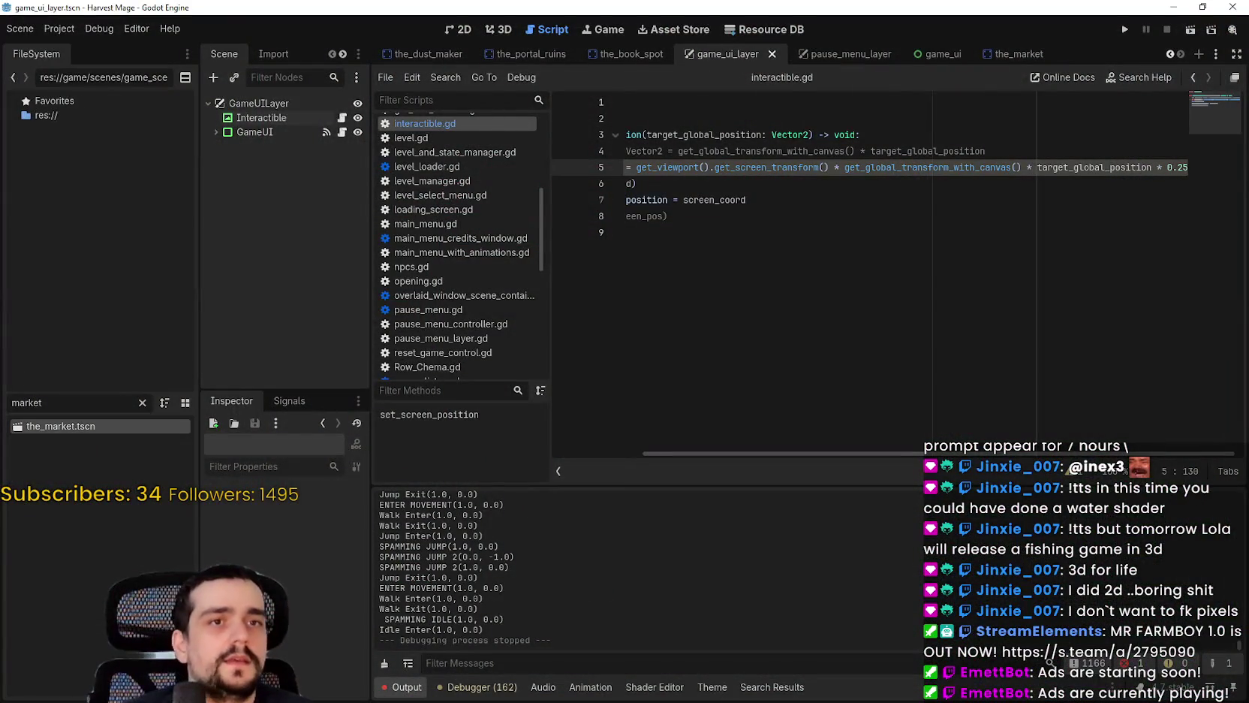